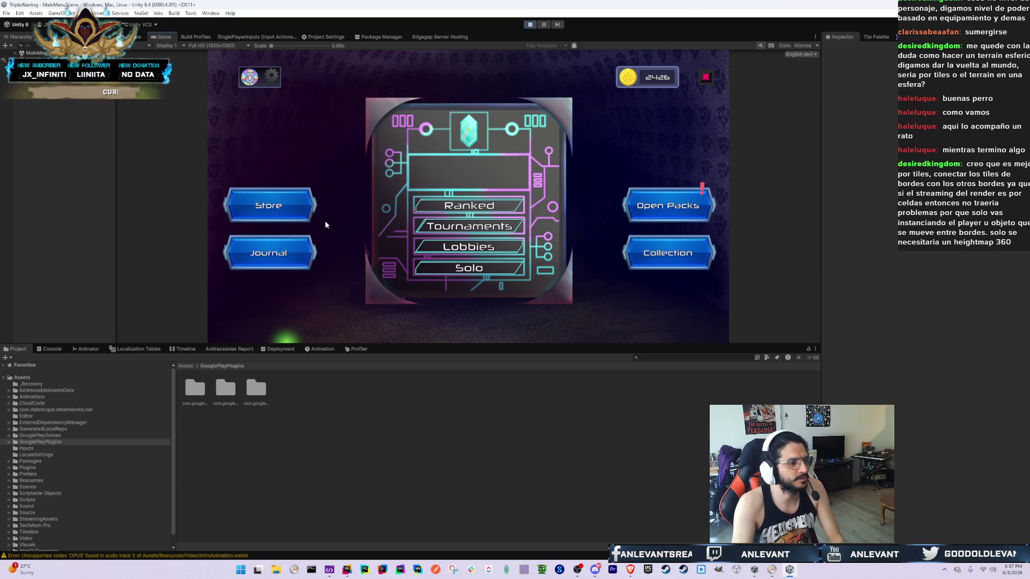
# Start a Solo Story match, let it load to the card board, then stop play mode.
pyautogui.click(49, 348)
pyautogui.click(15, 349)
pyautogui.click(421, 271)
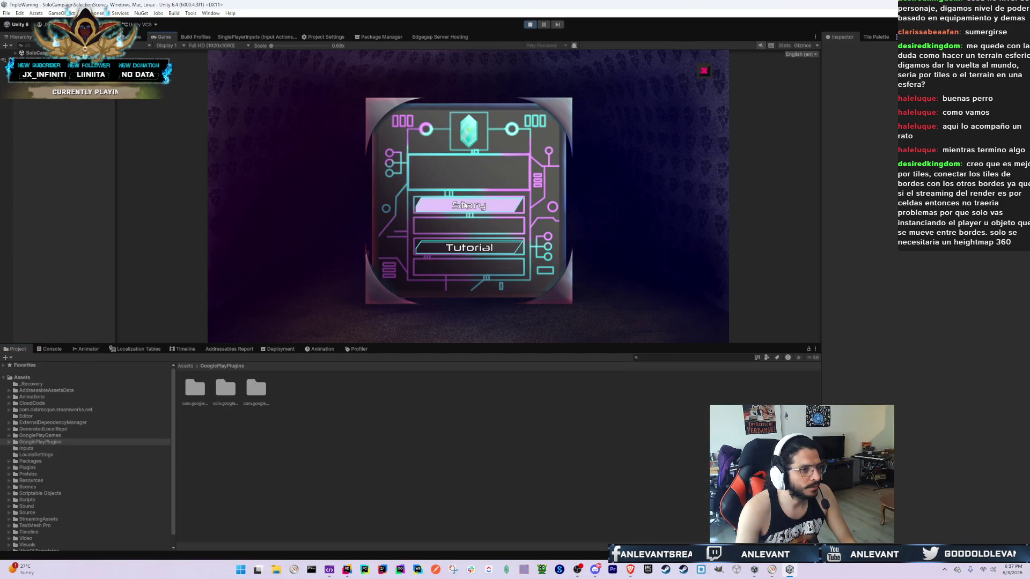
pyautogui.click(469, 205)
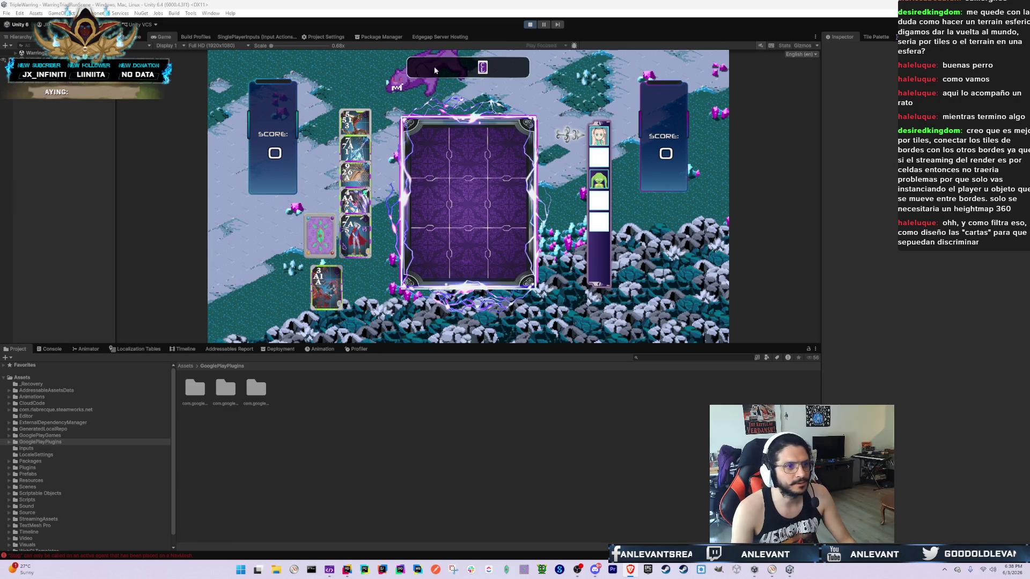
pyautogui.click(531, 27)
# Switch from Unity to Rider's RankedLobbyCardSelectionController.cs script.
pyautogui.hotkey('alt', 'Tab')
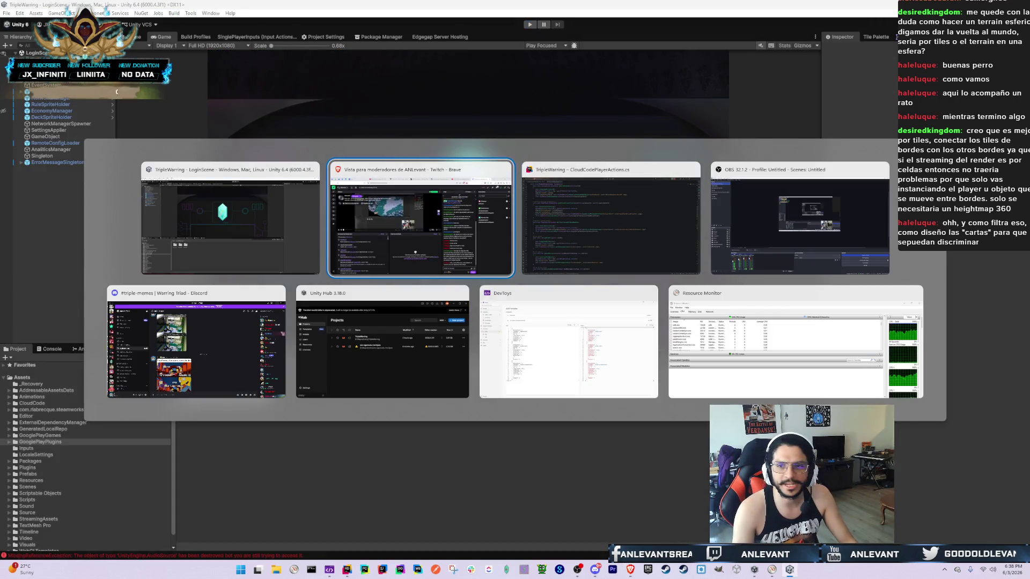
pyautogui.click(799, 220)
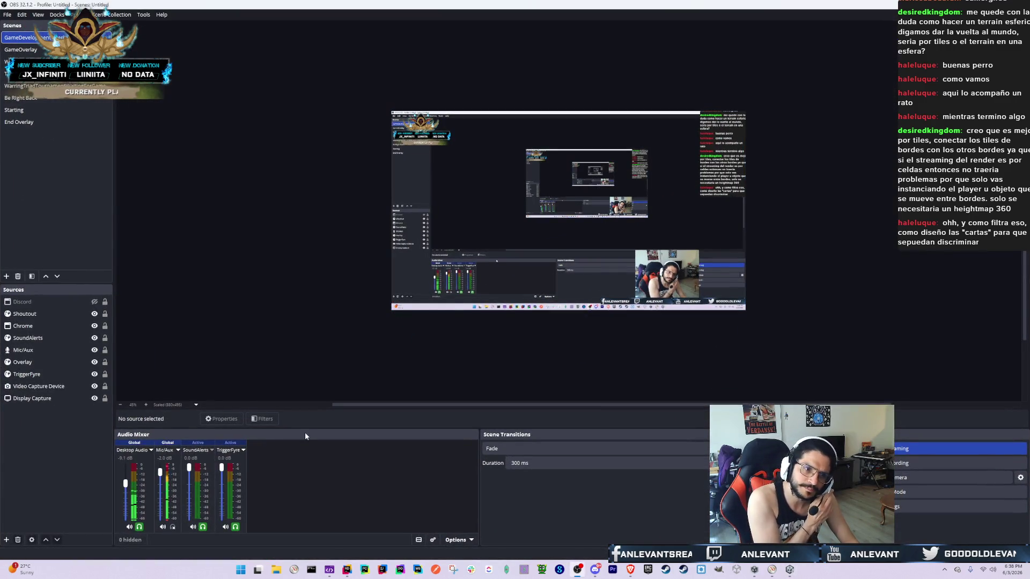
pyautogui.hotkey('alt', 'Tab')
pyautogui.press('Tab')
pyautogui.press('Tab')
pyautogui.hotkey('ctrl', 'Tab')
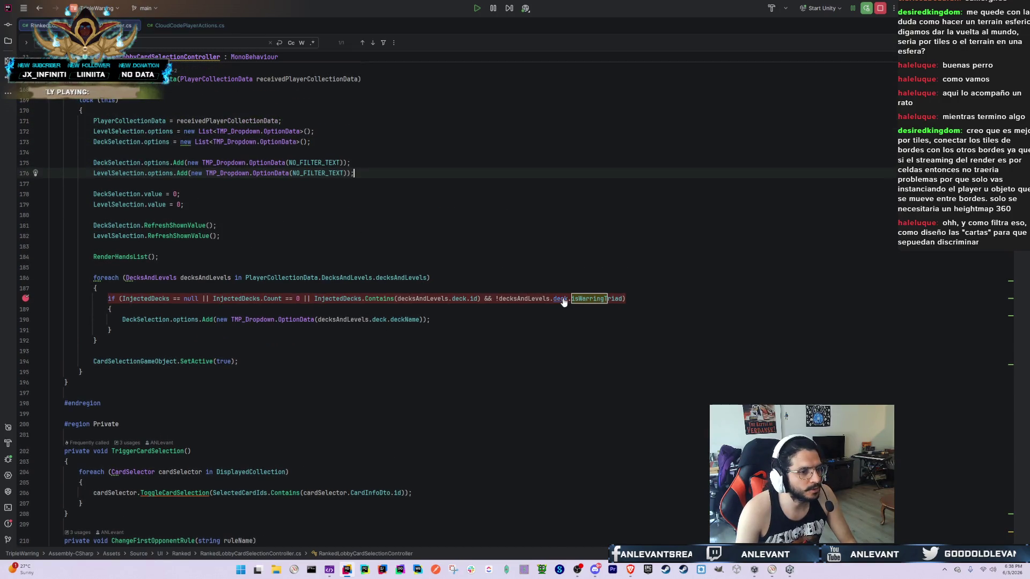
# Jump to the isWarringTriad declaration in Deck.cs and browse the neighbouring fields.
pyautogui.keyDown('ctrl'); pyautogui.click(590, 298); pyautogui.keyUp('ctrl')
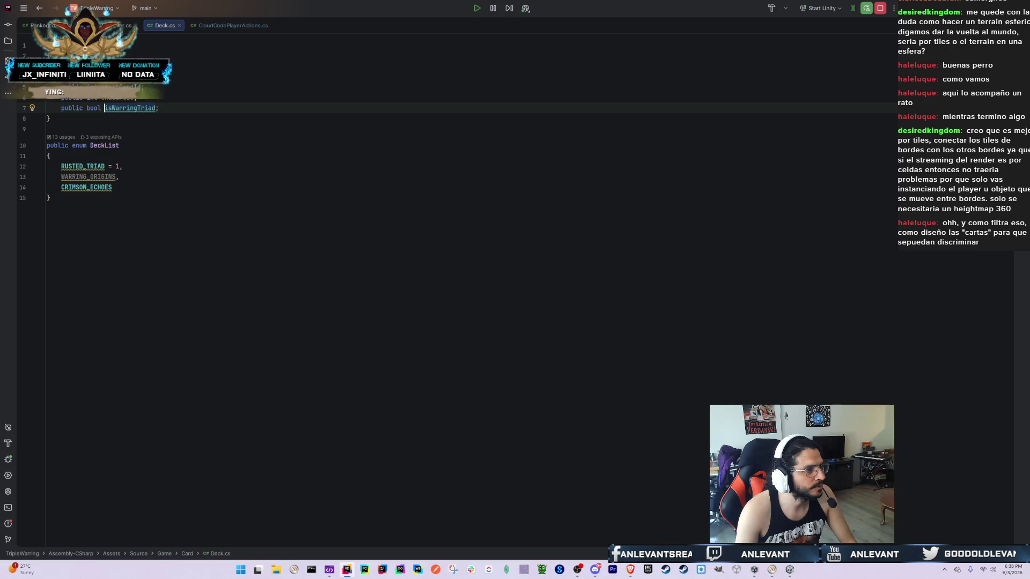
pyautogui.click(80, 65)
pyautogui.press('Down')
pyautogui.press('Down')
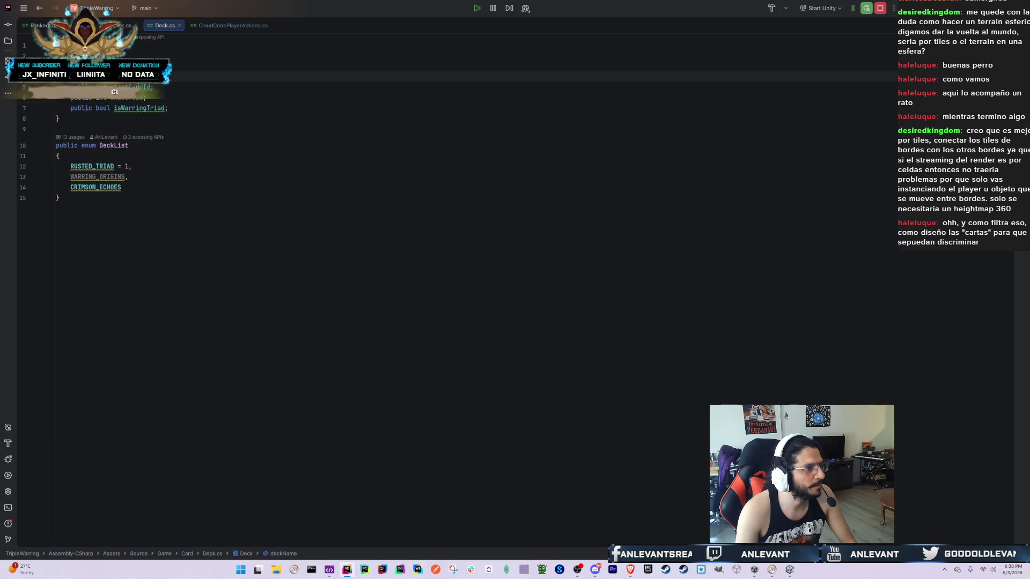
pyautogui.press('Down')
pyautogui.press('Up')
pyautogui.press('Down')
pyautogui.press('Up')
# Select isWarringTriad, check RUSTED_TRIAD in DeckList, then return to the ranked lobby script.
pyautogui.click(136, 108)
pyautogui.doubleClick(136, 108)
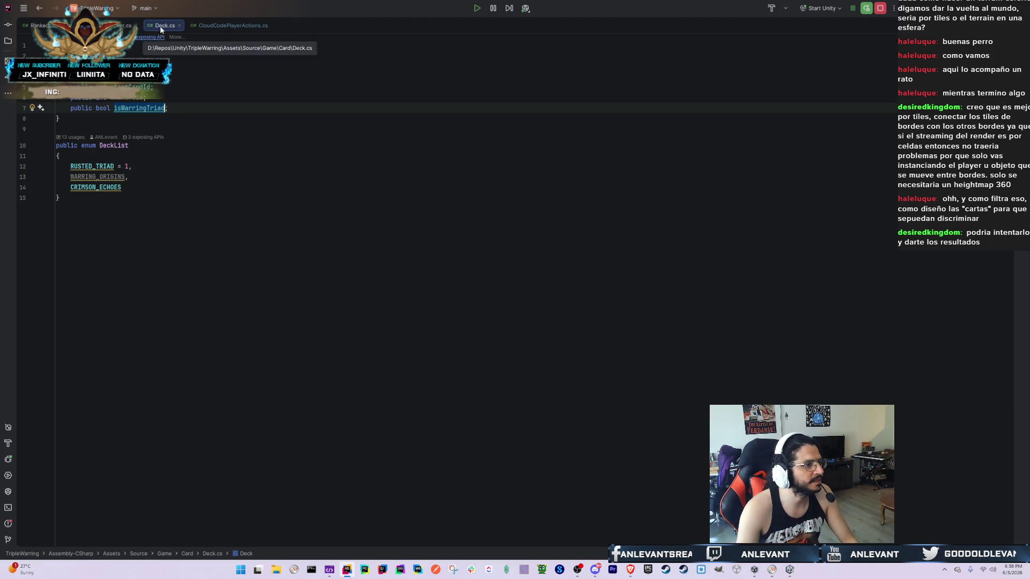
pyautogui.click(133, 166)
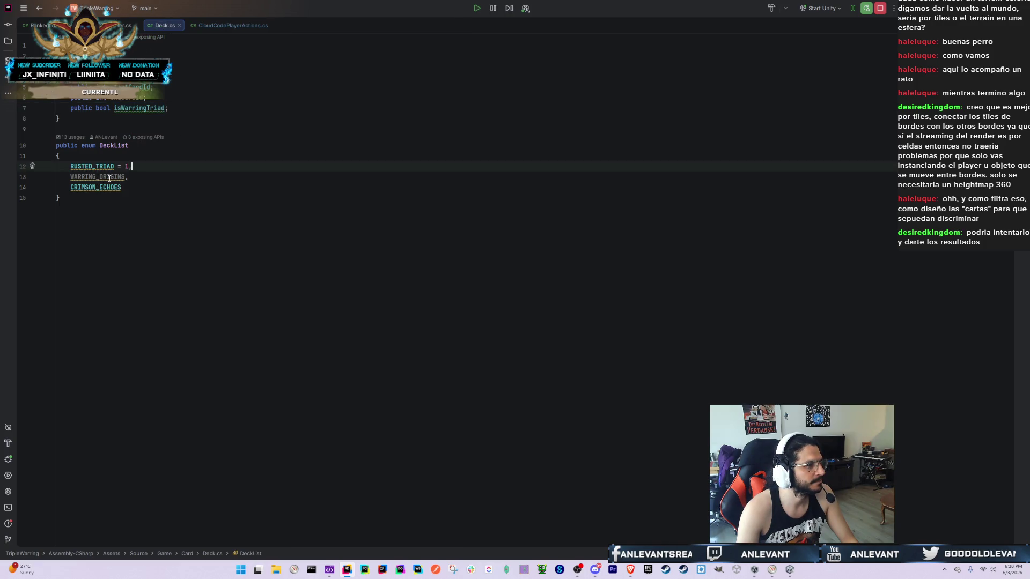
pyautogui.hotkey('ctrl', 'Tab')
pyautogui.hotkey('alt', 'Tab')
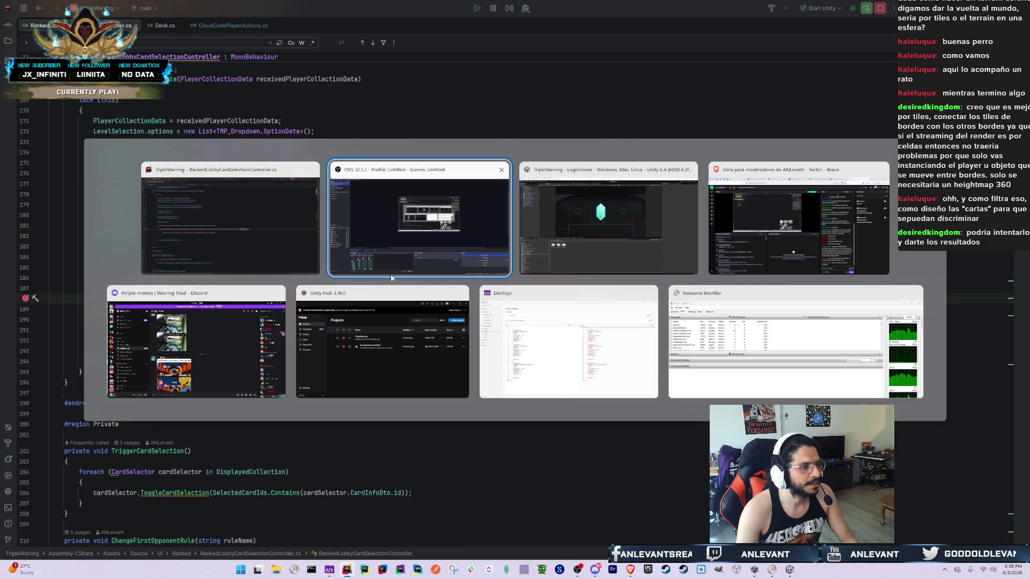
# Back in Unity, toggle the Console and Project tabs, enter play mode to reload code, then bring OBS forward.
pyautogui.click(596, 229)
pyautogui.click(47, 351)
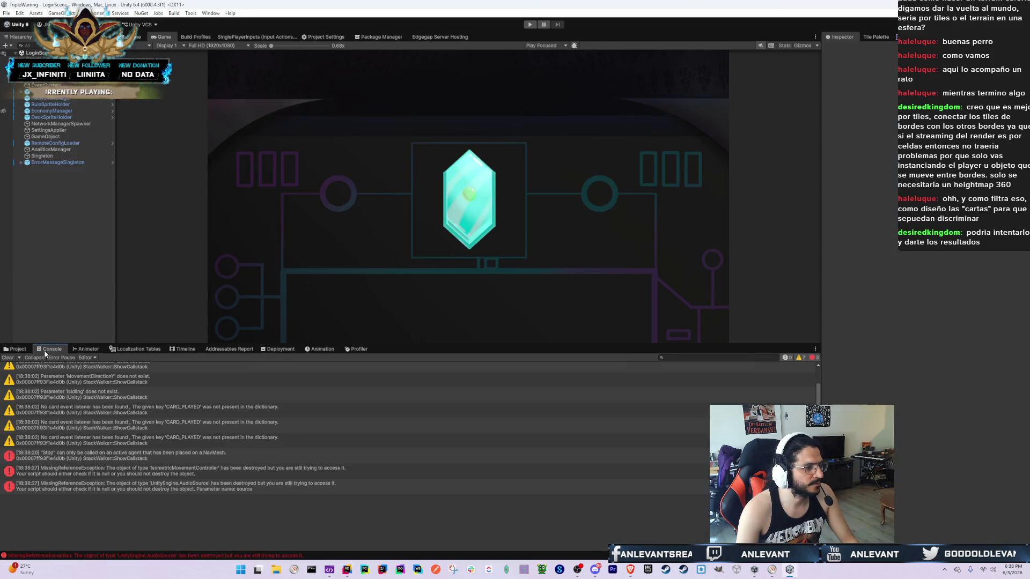
pyautogui.click(11, 351)
pyautogui.hotkey('alt', 'Tab')
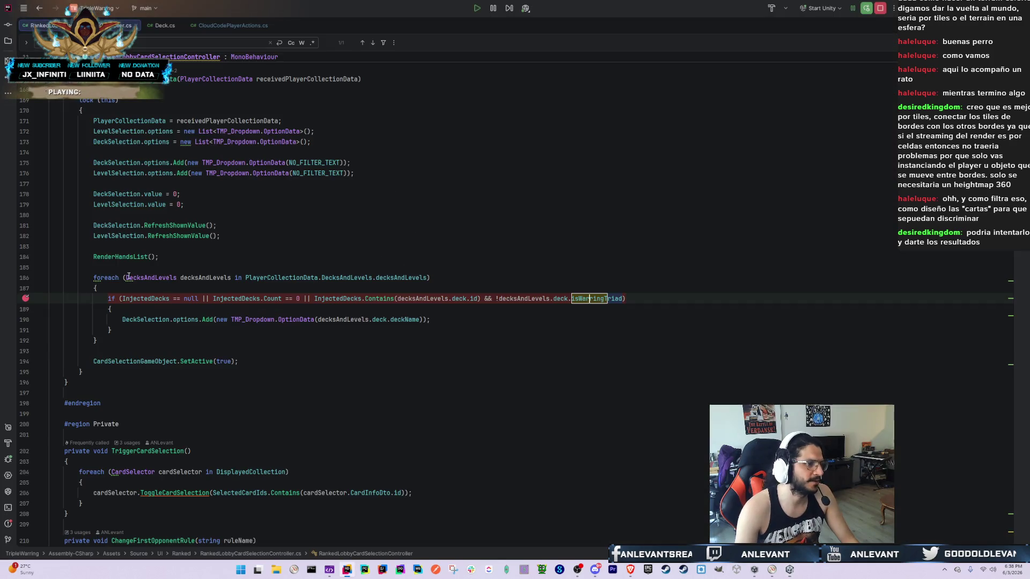
pyautogui.hotkey('alt', 'Tab')
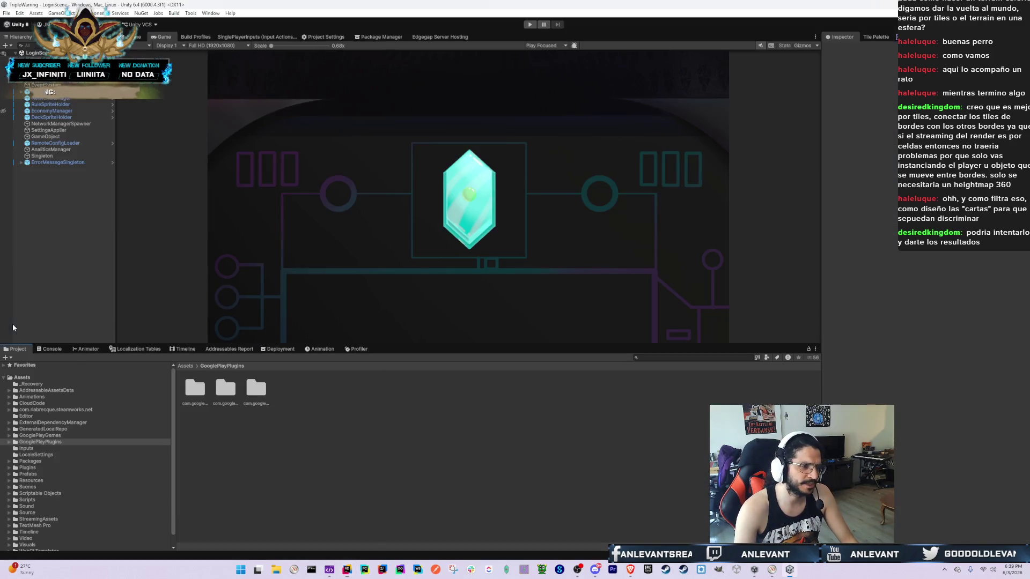
pyautogui.click(48, 349)
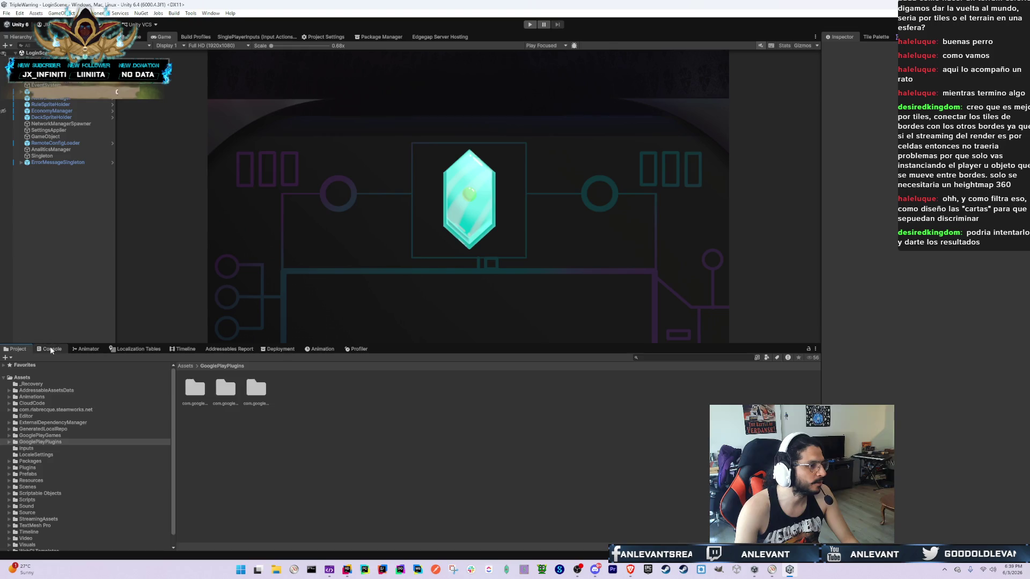
pyautogui.click(15, 349)
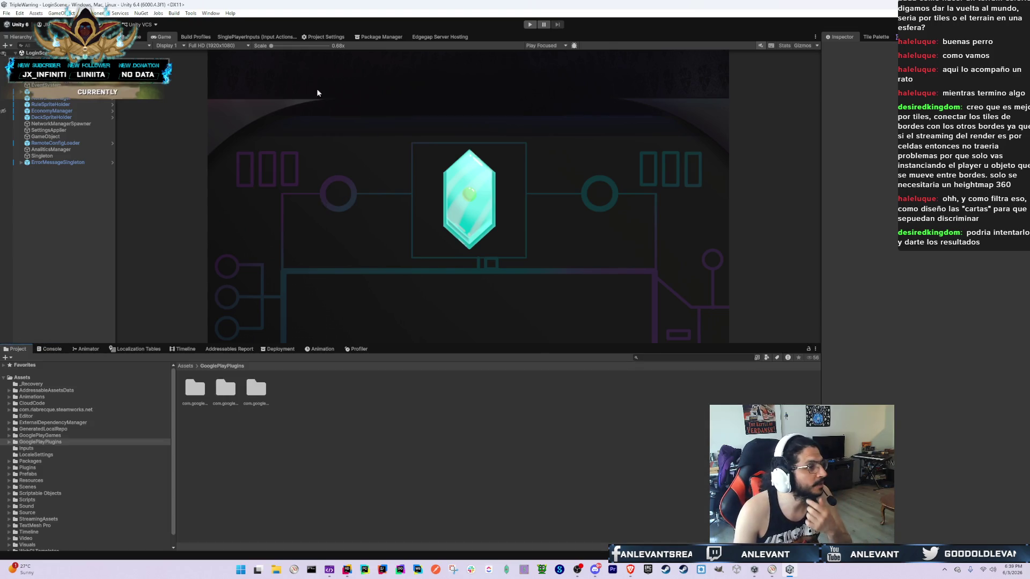
pyautogui.click(528, 25)
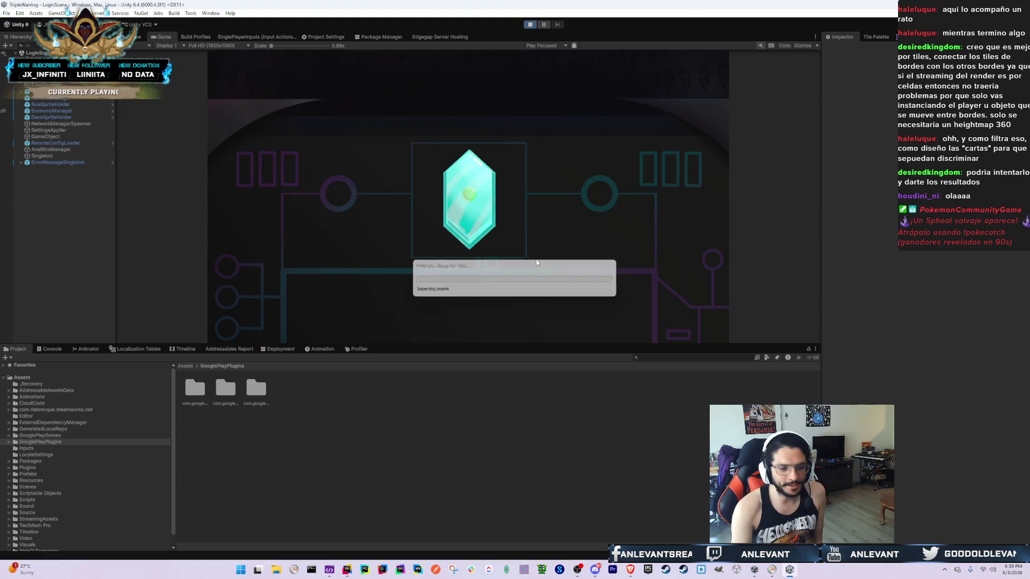
pyautogui.click(585, 574)
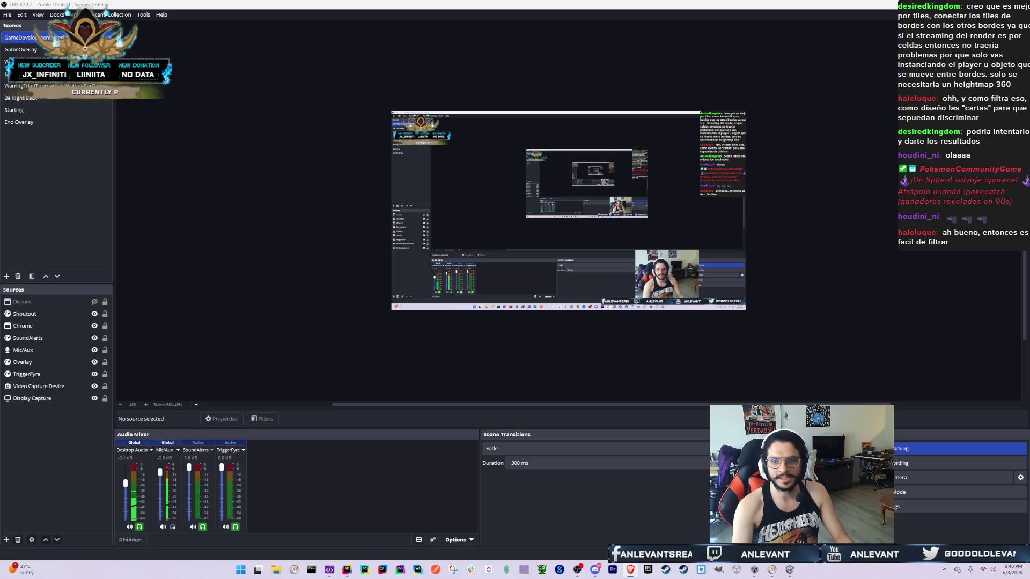
# Return to Unity, get past the login screen to the main menu, and clear the Console.
pyautogui.hotkey('alt', 'Tab')
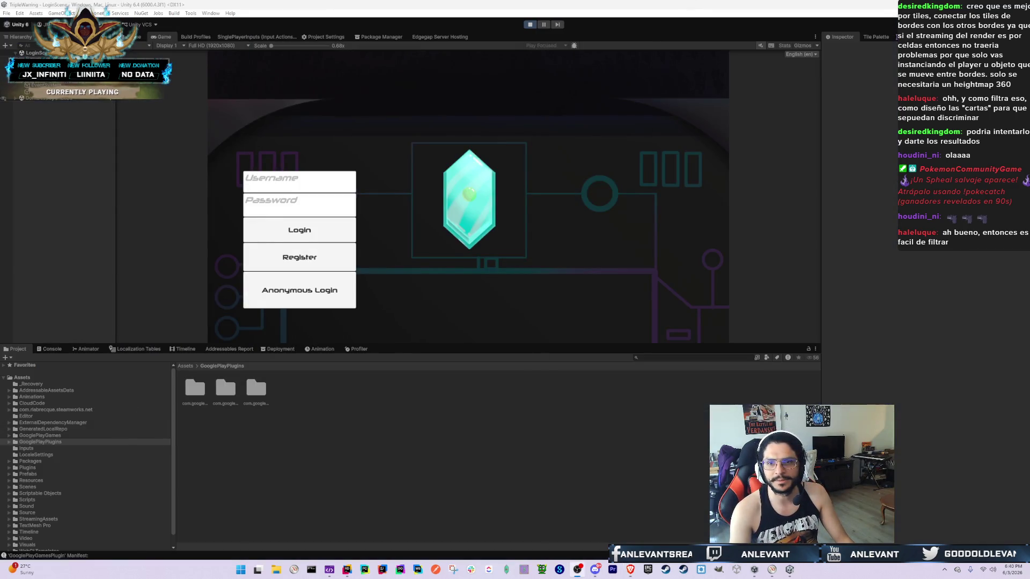
pyautogui.hotkey('alt', 'Tab')
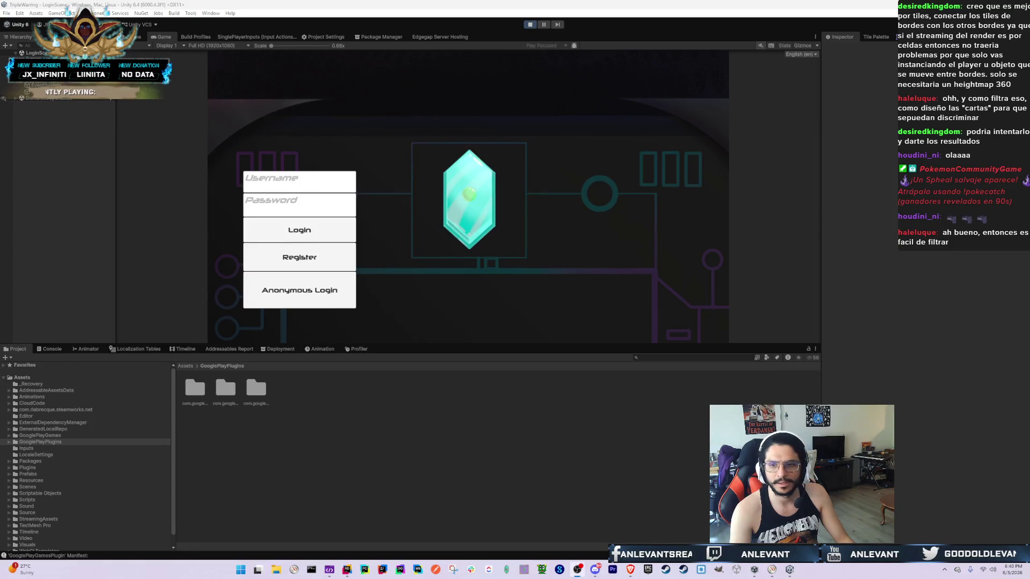
pyautogui.hotkey('alt', 'Tab')
pyautogui.hotkey('alt', 'Tab')
pyautogui.hotkey('alt', 'Tab')
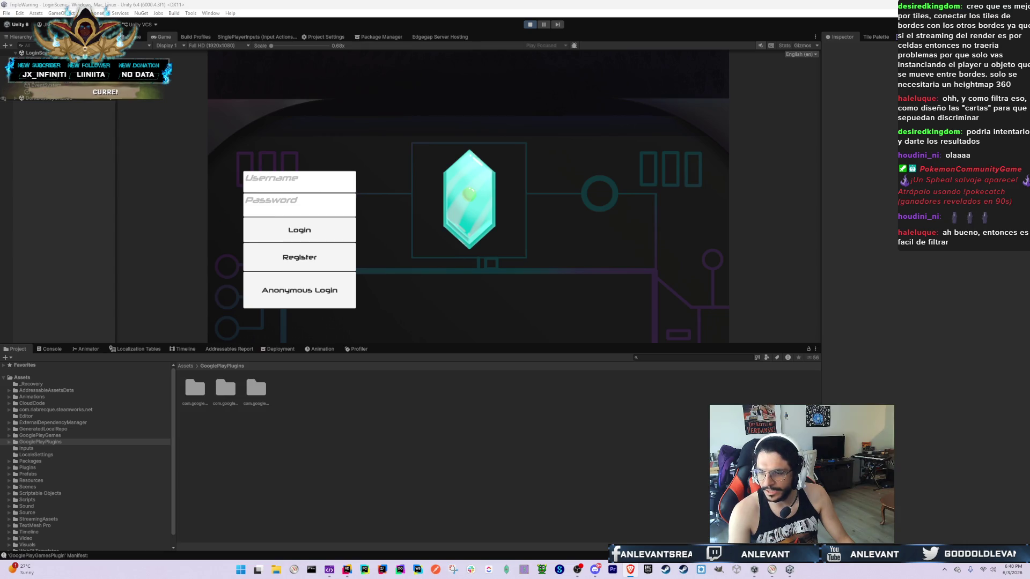
pyautogui.hotkey('alt', 'Tab')
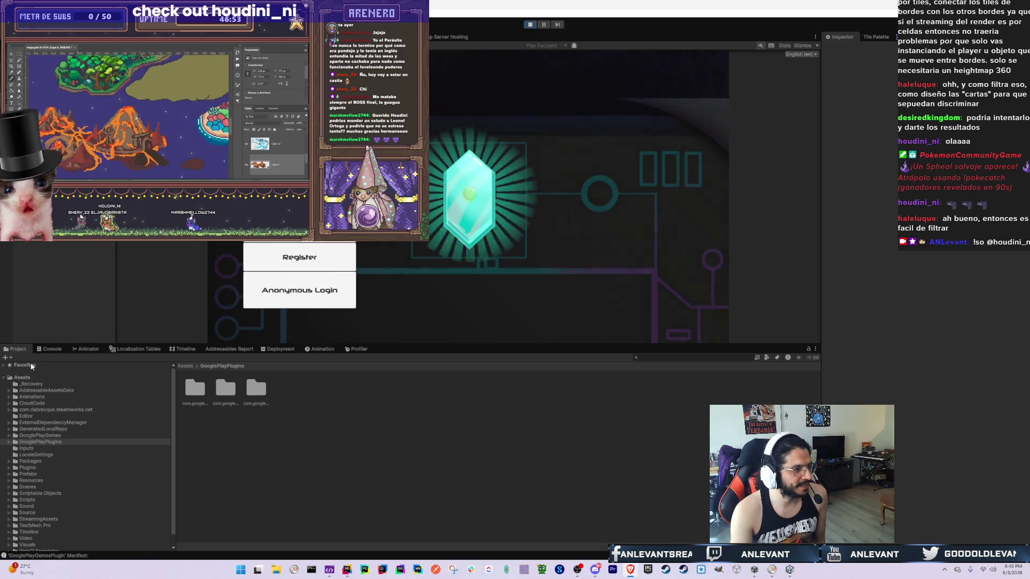
pyautogui.click(46, 349)
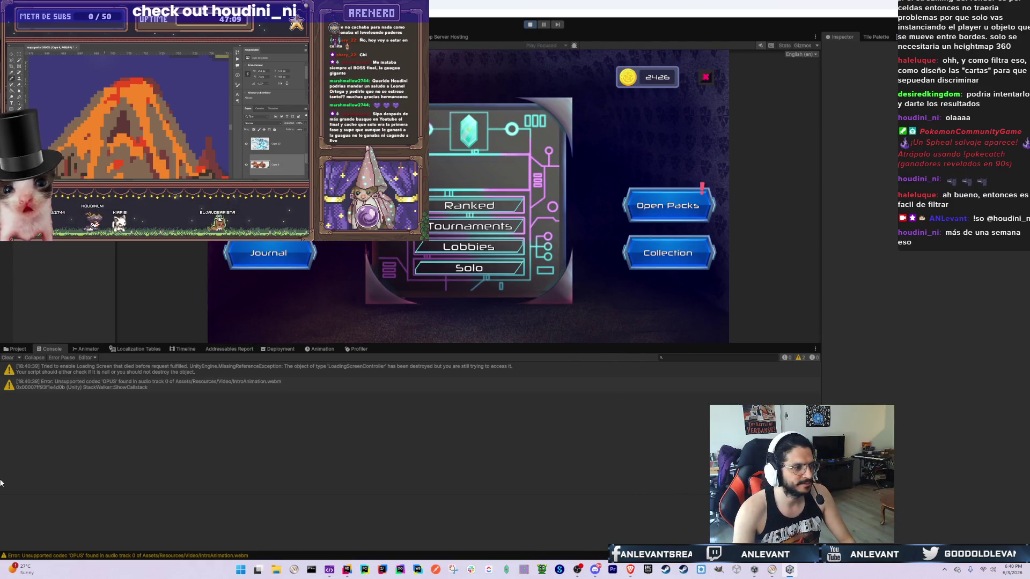
pyautogui.click(7, 357)
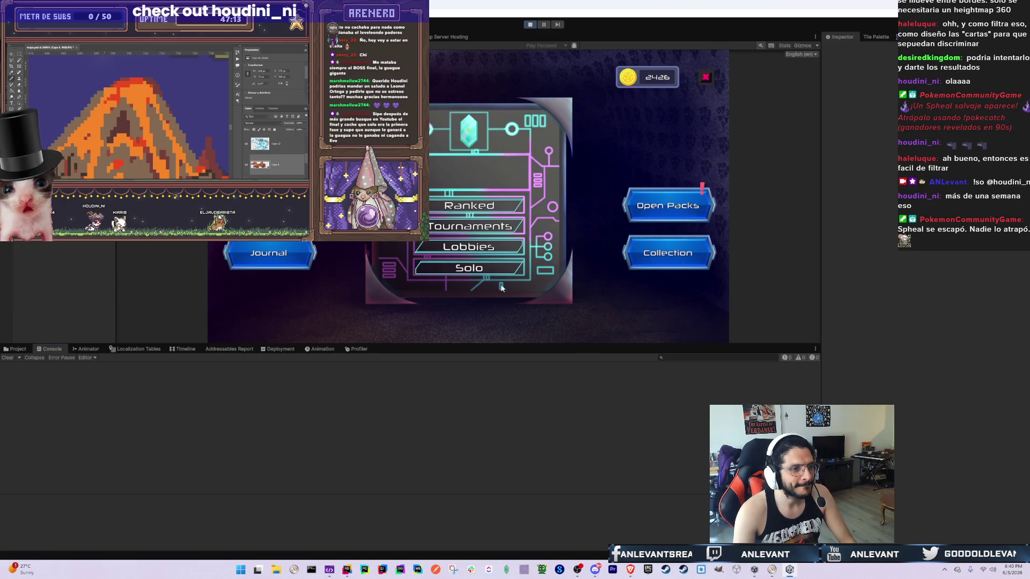
# Open Classic Ranked Match, search for an opponent, and clear the 'Match timed out' console error.
pyautogui.click(485, 206)
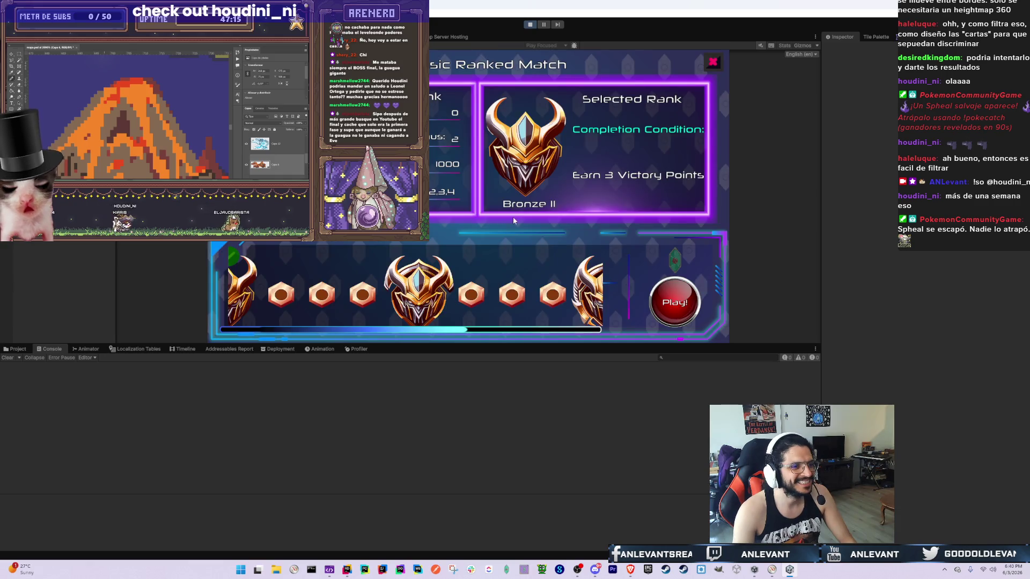
pyautogui.click(677, 308)
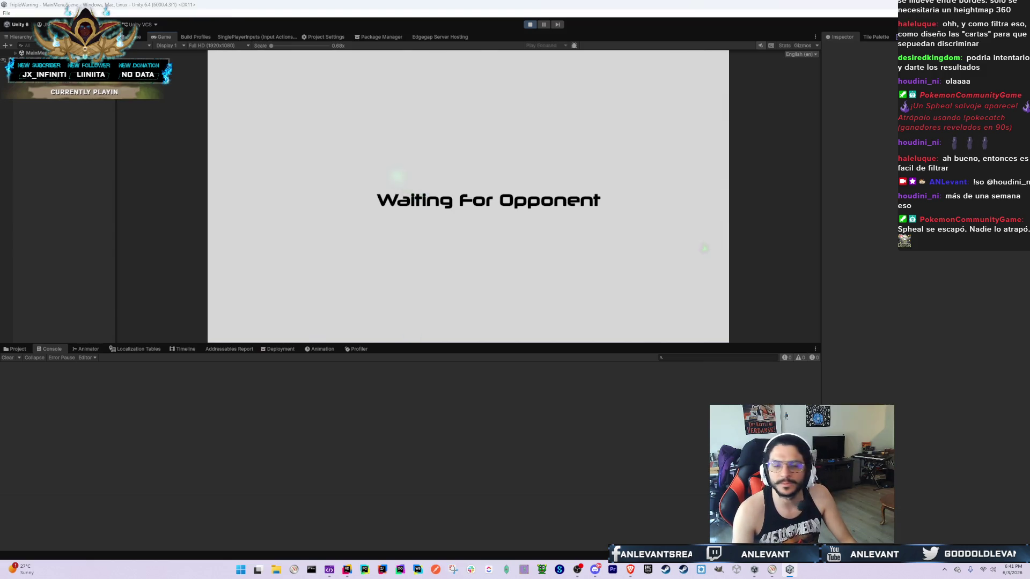
pyautogui.hotkey('alt', 'Tab')
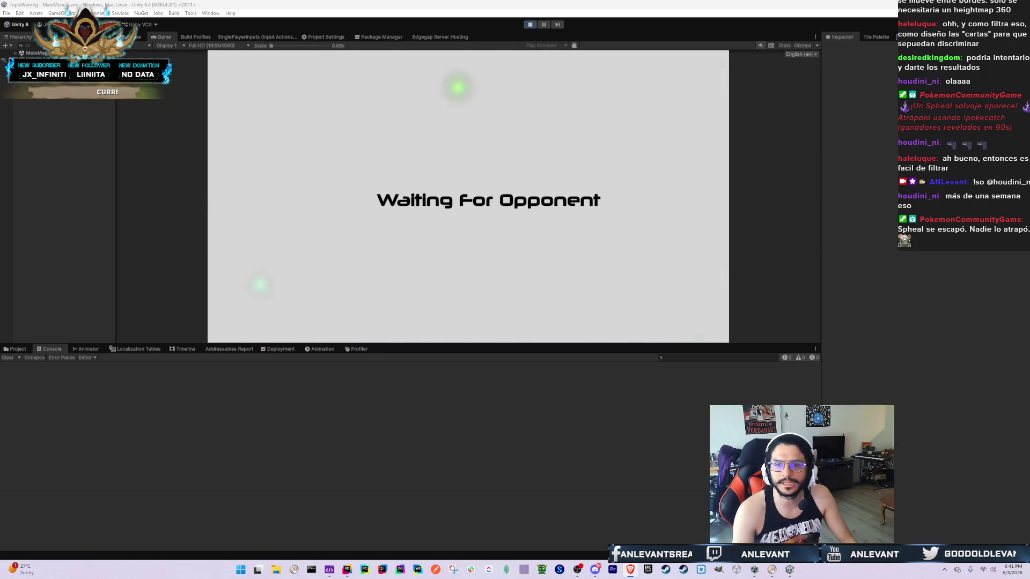
pyautogui.hotkey('alt', 'Tab')
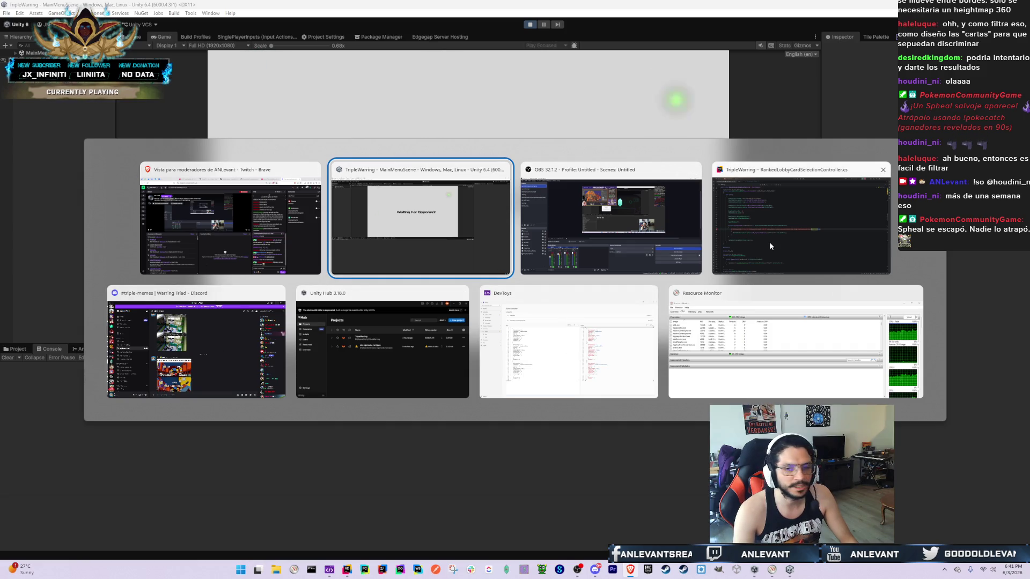
pyautogui.press('alt')
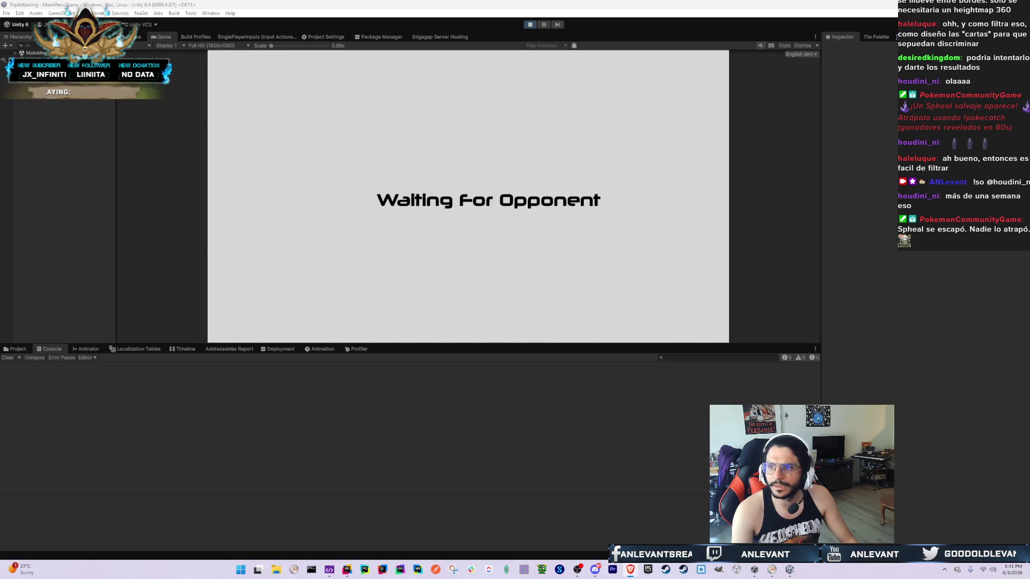
pyautogui.hotkey('alt', 'Tab')
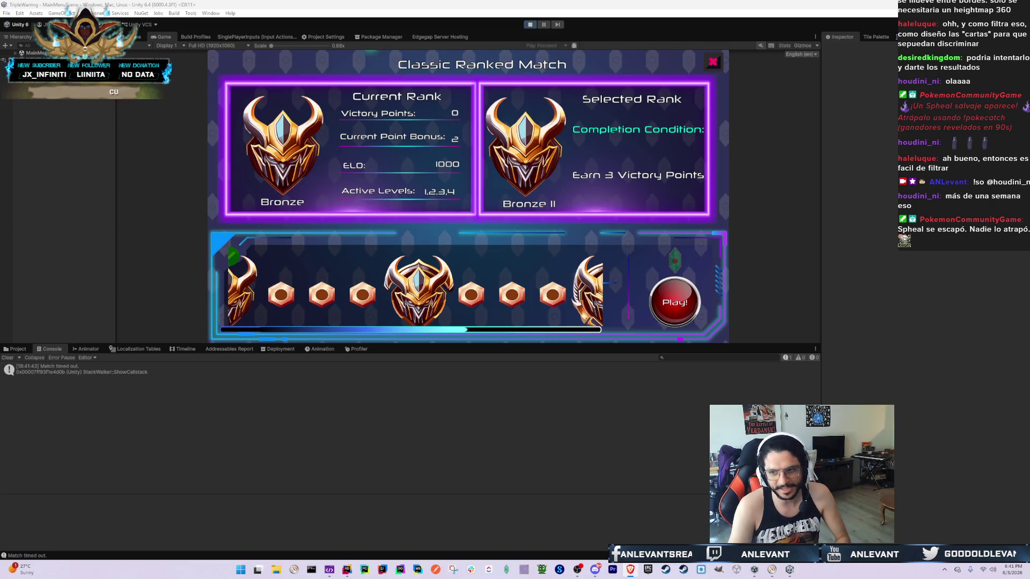
pyautogui.click(9, 358)
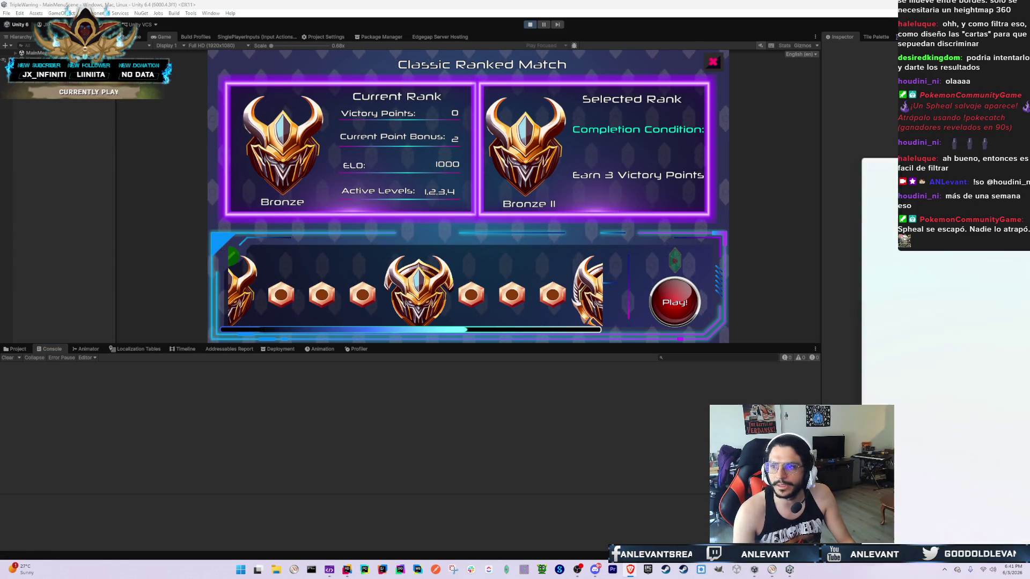
# Open Edgegap in the browser and sign in with Google.
pyautogui.hotkey('alt', 'Tab')
pyautogui.write('edgegap')
pyautogui.press('Return')
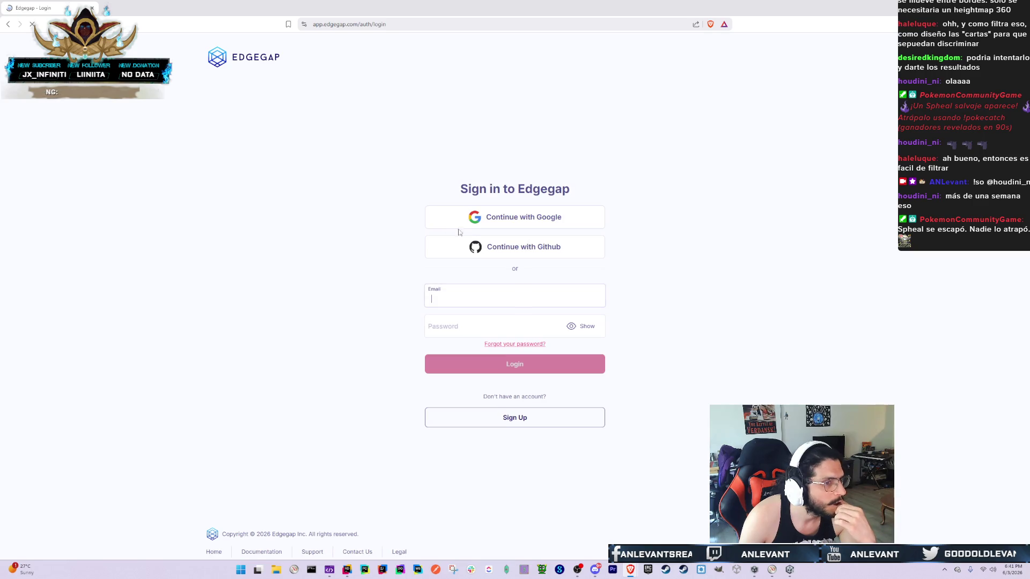
pyautogui.click(518, 206)
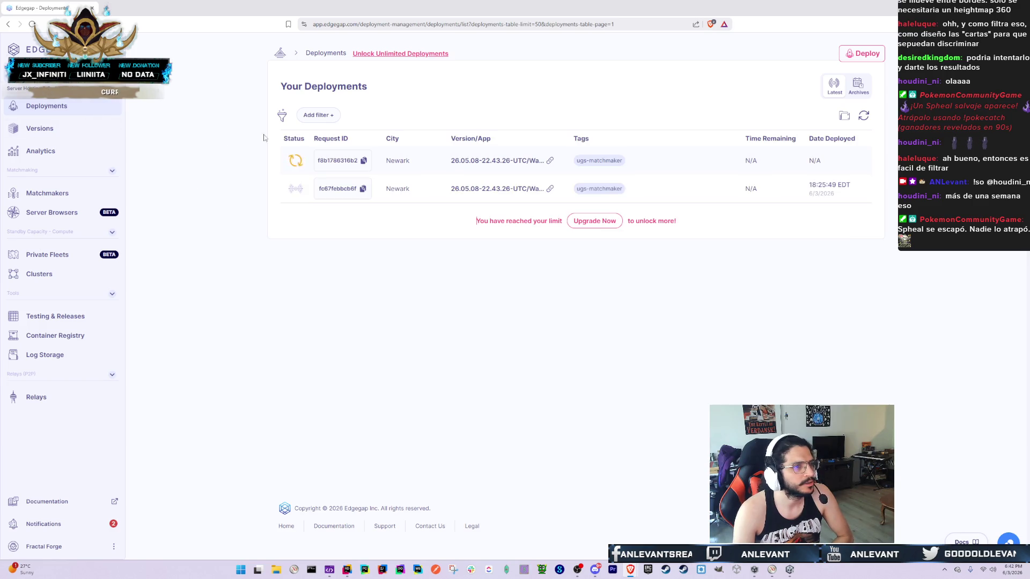
# Terminate the newest Newark ugs-matchmaker deployment and return to the Deployments list.
pyautogui.click(431, 167)
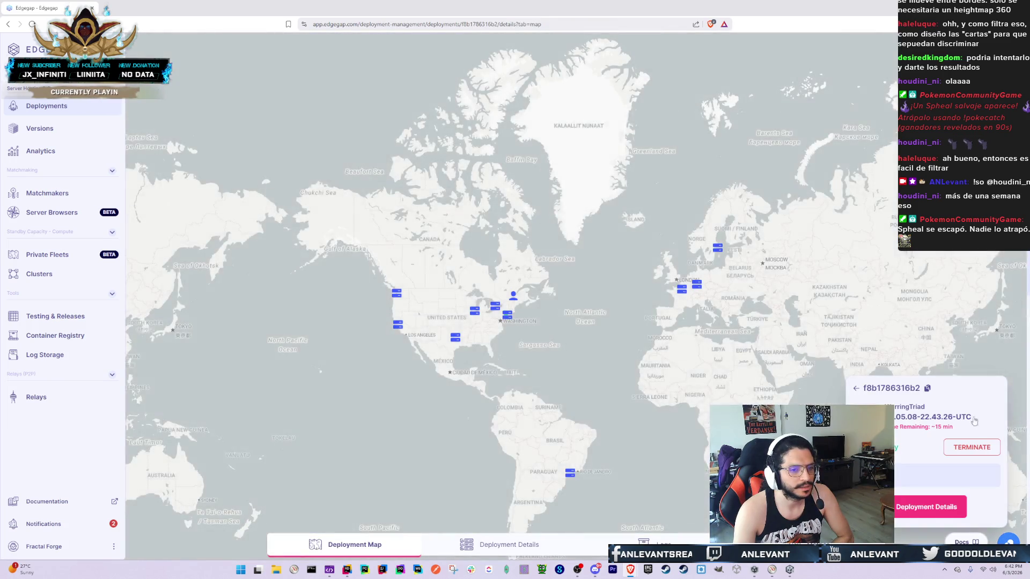
pyautogui.scroll(-1, 970, 312)
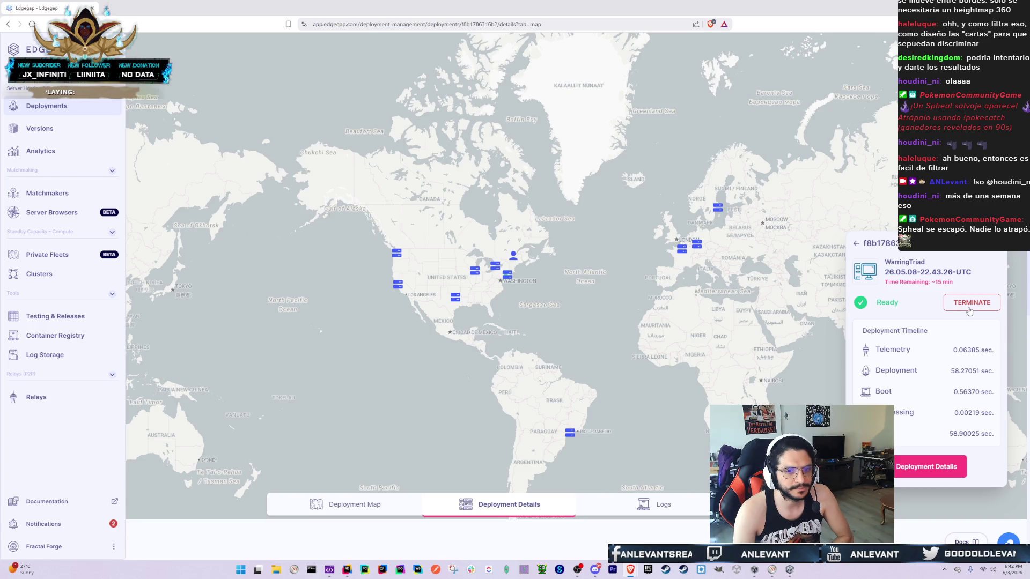
pyautogui.click(969, 303)
pyautogui.click(611, 321)
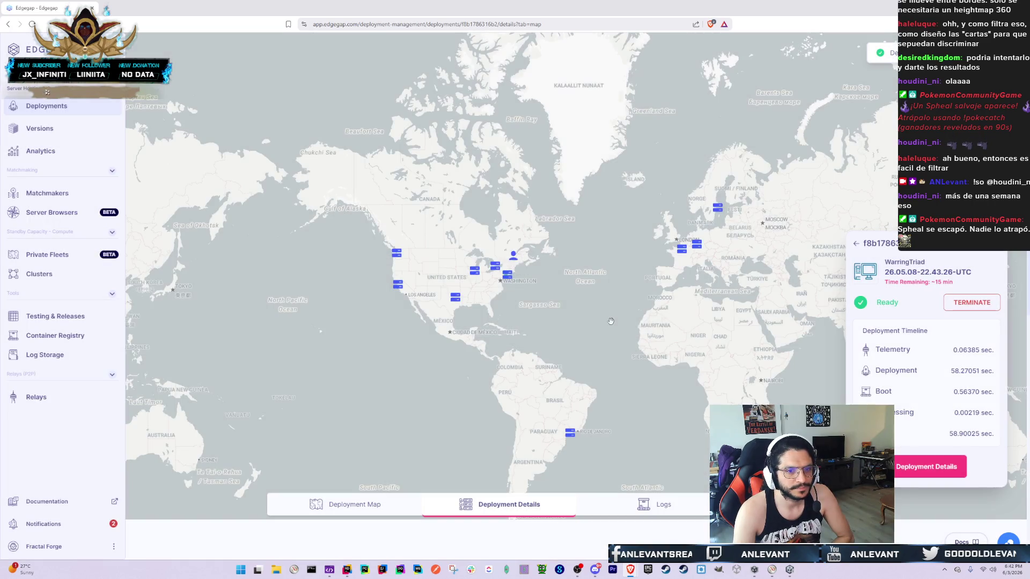
pyautogui.click(67, 107)
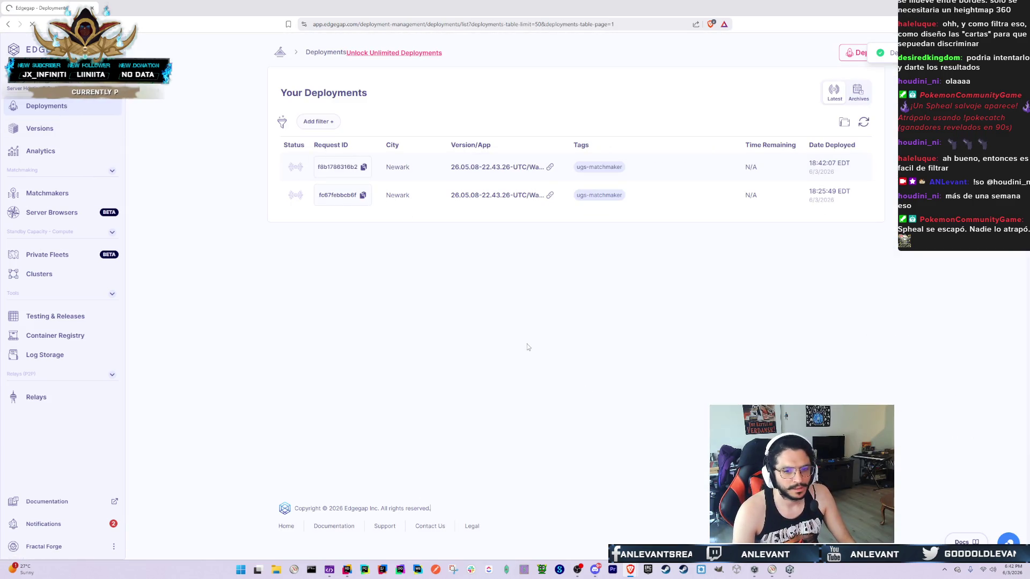
pyautogui.hotkey('alt', 'Tab')
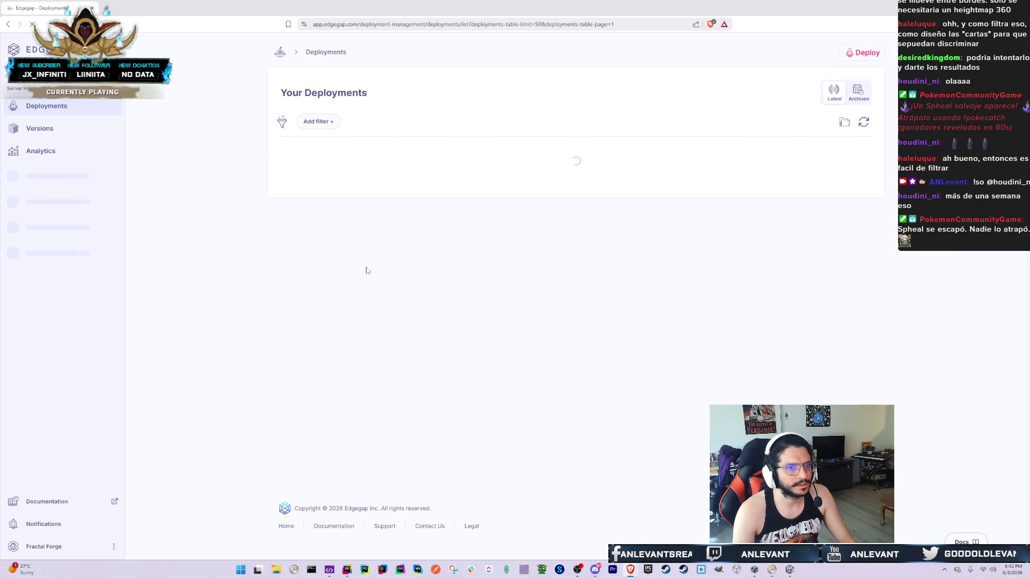
# Press the red Play! button, wait for 'Match found', and clear the Console.
pyautogui.hotkey('alt', 'Tab')
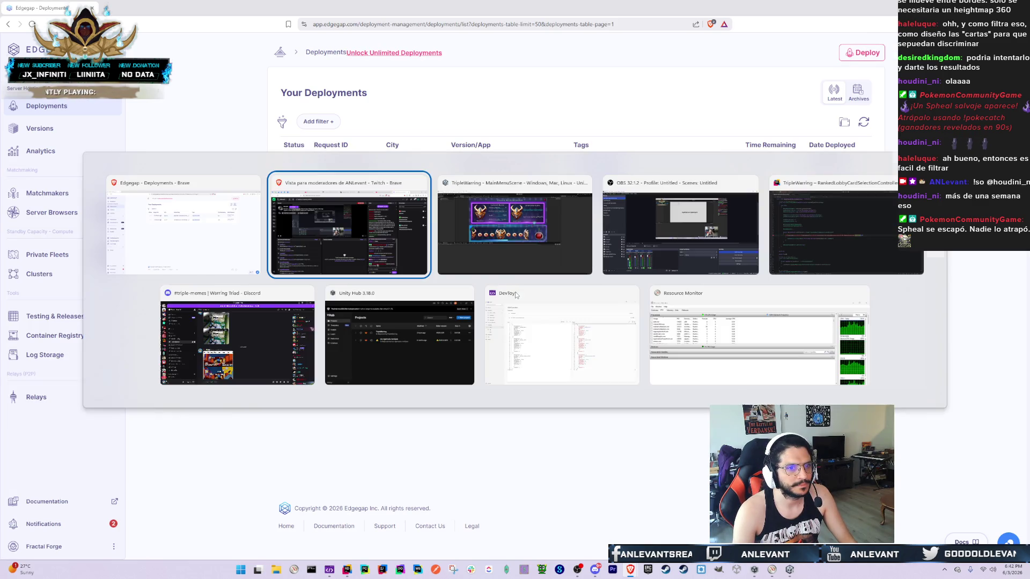
pyautogui.click(688, 303)
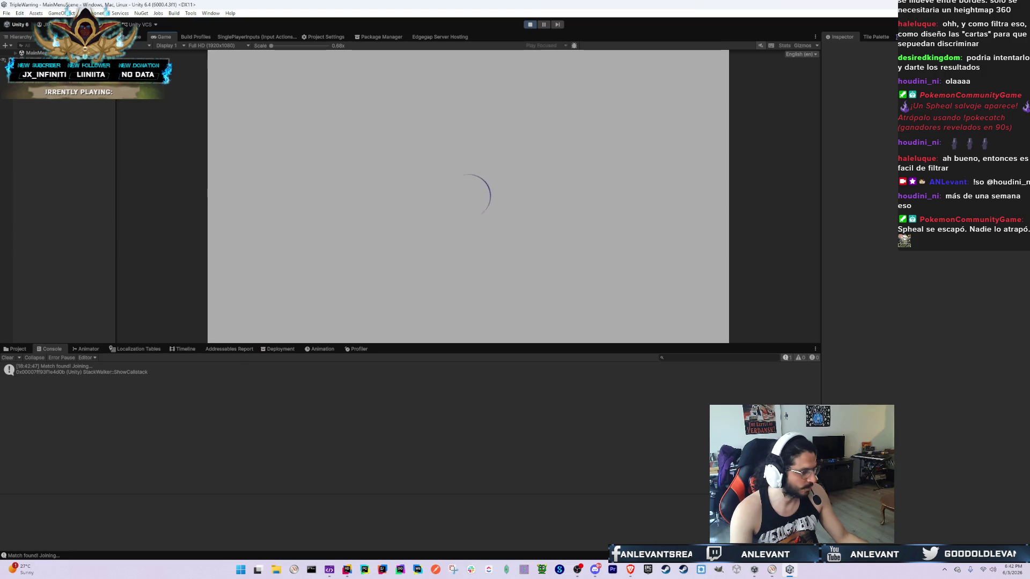
pyautogui.click(11, 359)
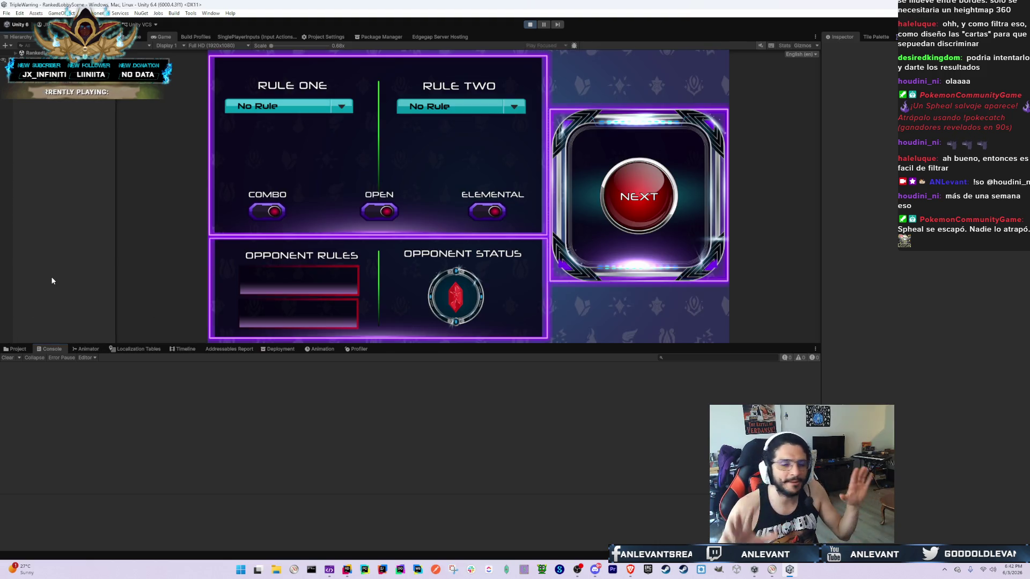
# Set Rule One to Plus and Rule Two to Same in the ranked lobby.
pyautogui.click(286, 114)
pyautogui.click(285, 130)
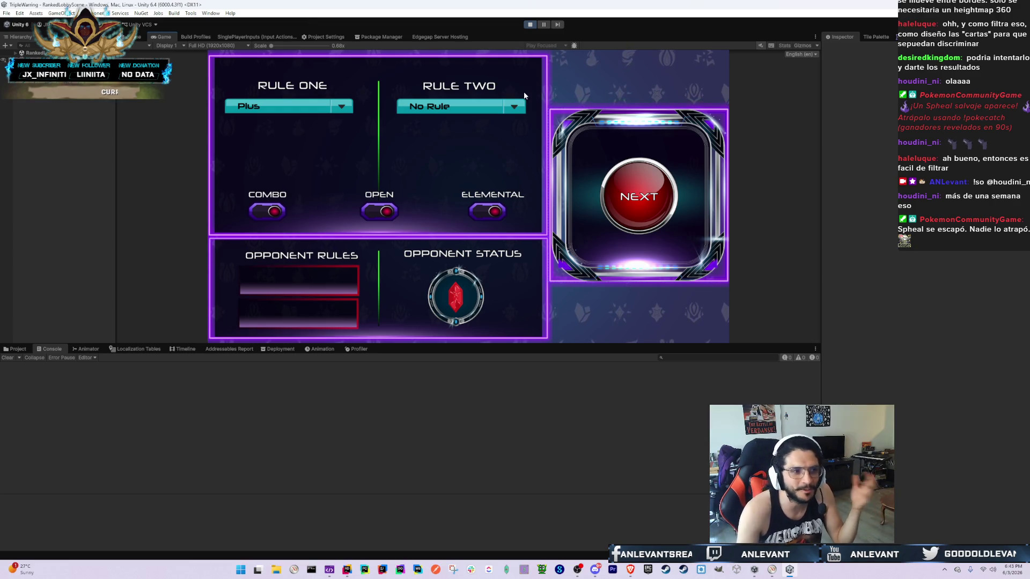
pyautogui.click(493, 110)
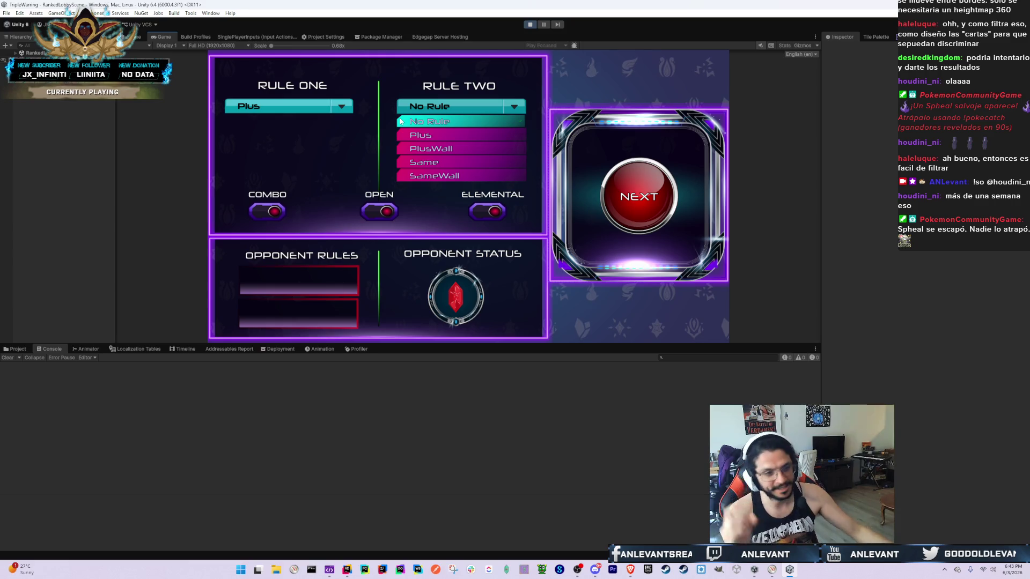
pyautogui.click(441, 161)
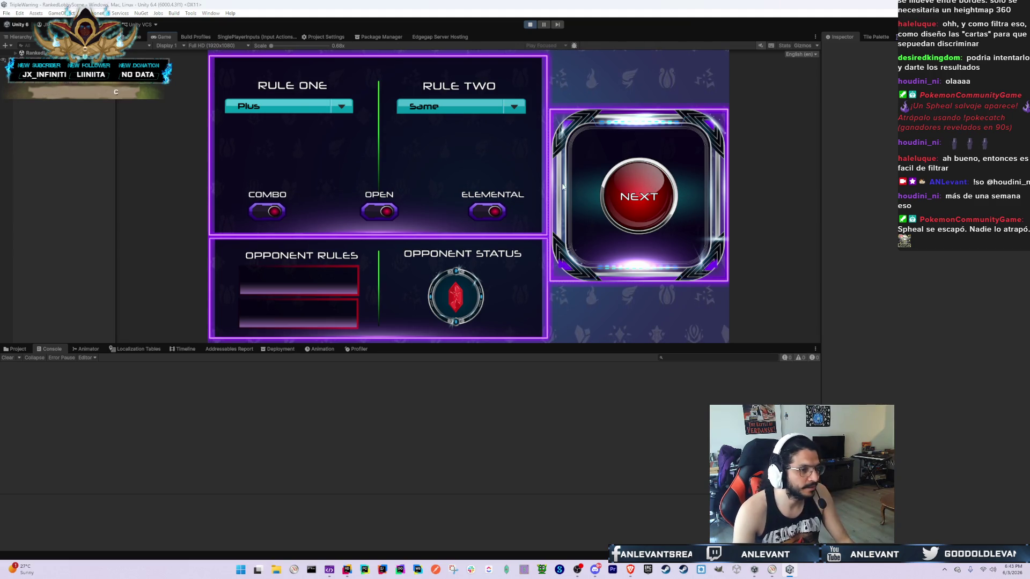
pyautogui.hotkey('alt', 'Tab')
pyautogui.hotkey('alt', 'Tab')
pyautogui.hotkey('alt', 'Tab')
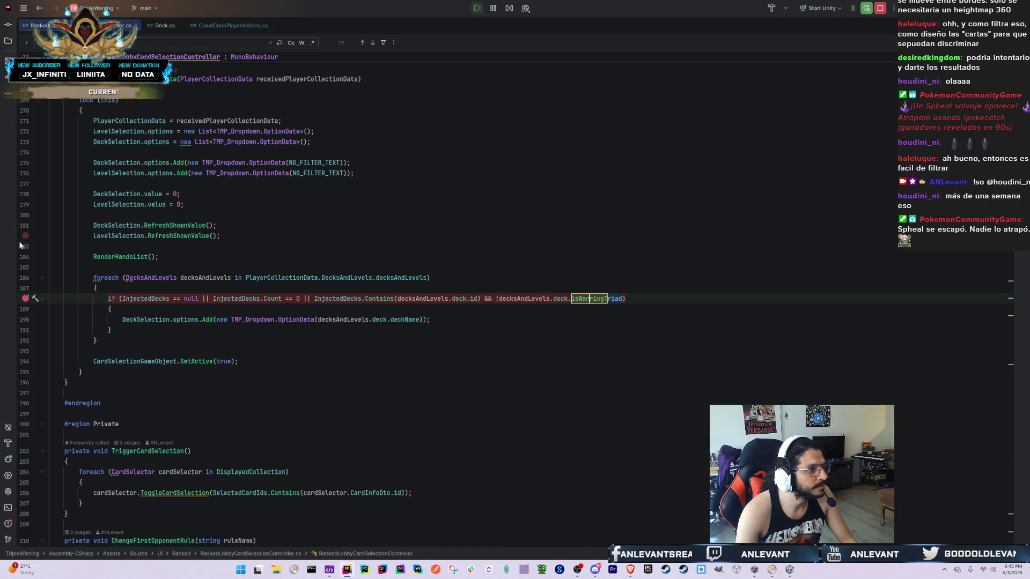
# Click NEXT, inspect decksAndLevels [0] at the Rider breakpoint, then resume the game.
pyautogui.hotkey('alt', 'Tab')
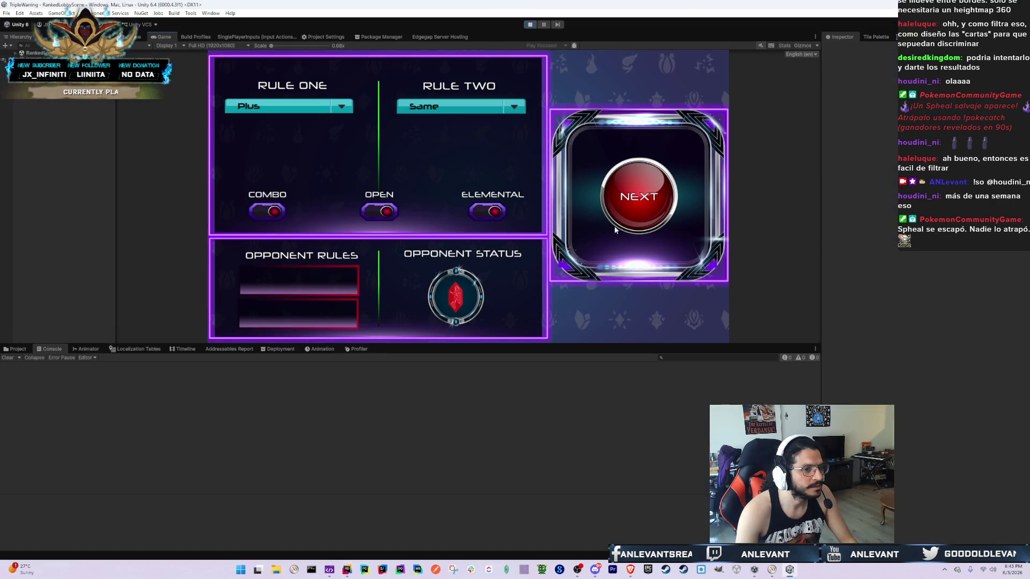
pyautogui.click(639, 205)
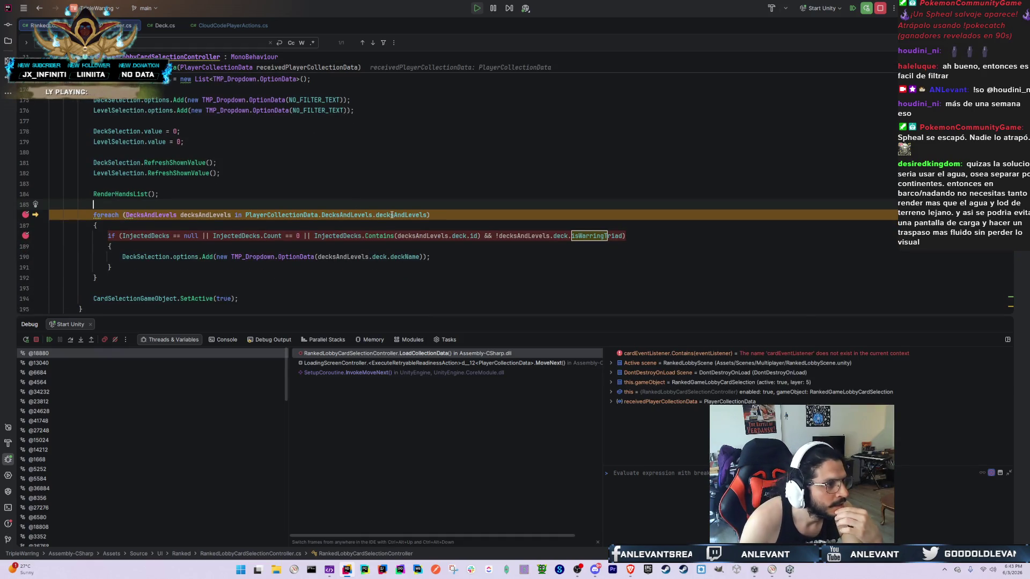
pyautogui.moveTo(409, 220)
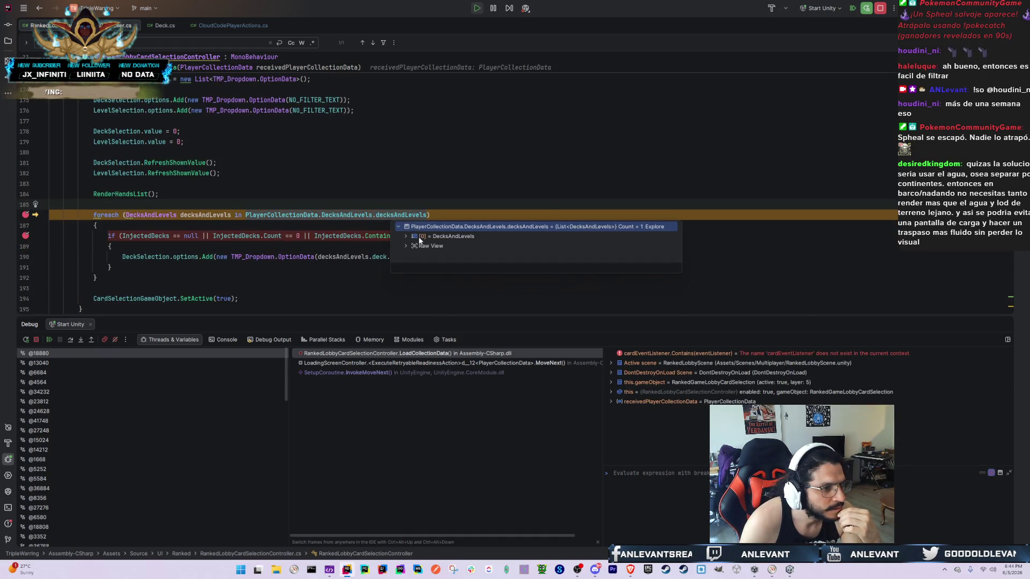
pyautogui.click(405, 236)
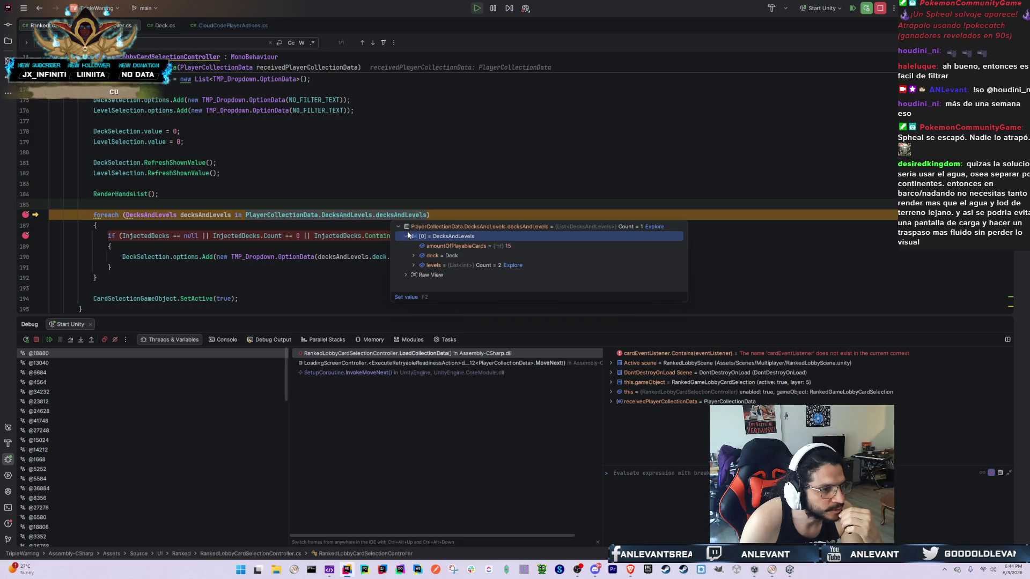
pyautogui.click(416, 188)
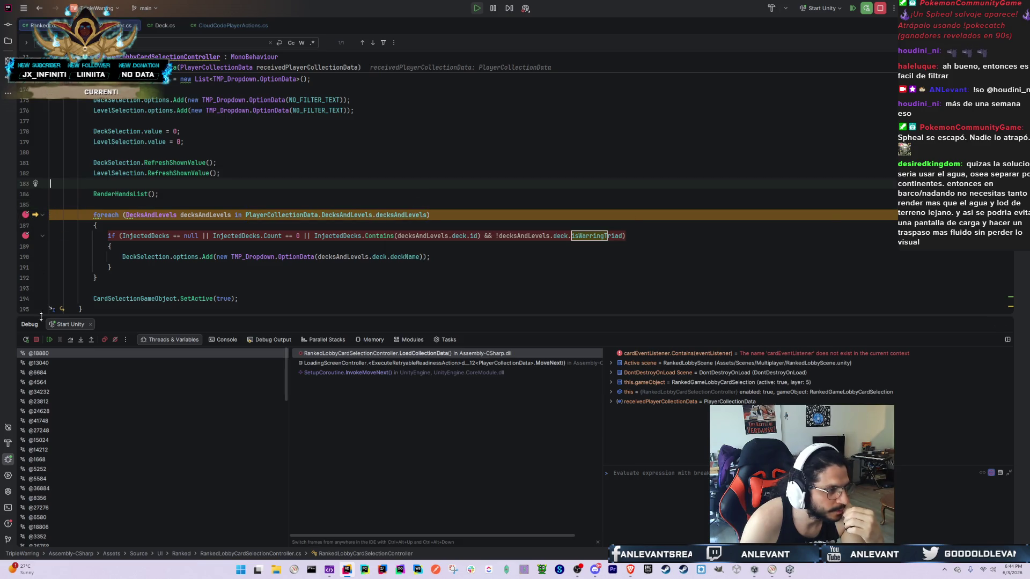
pyautogui.click(49, 339)
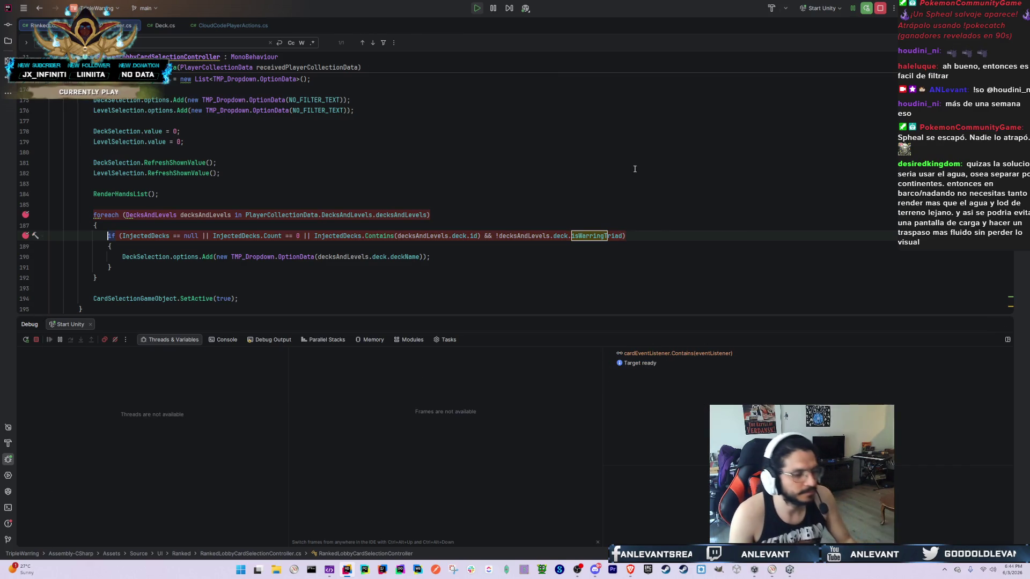
pyautogui.hotkey('alt', 'Tab')
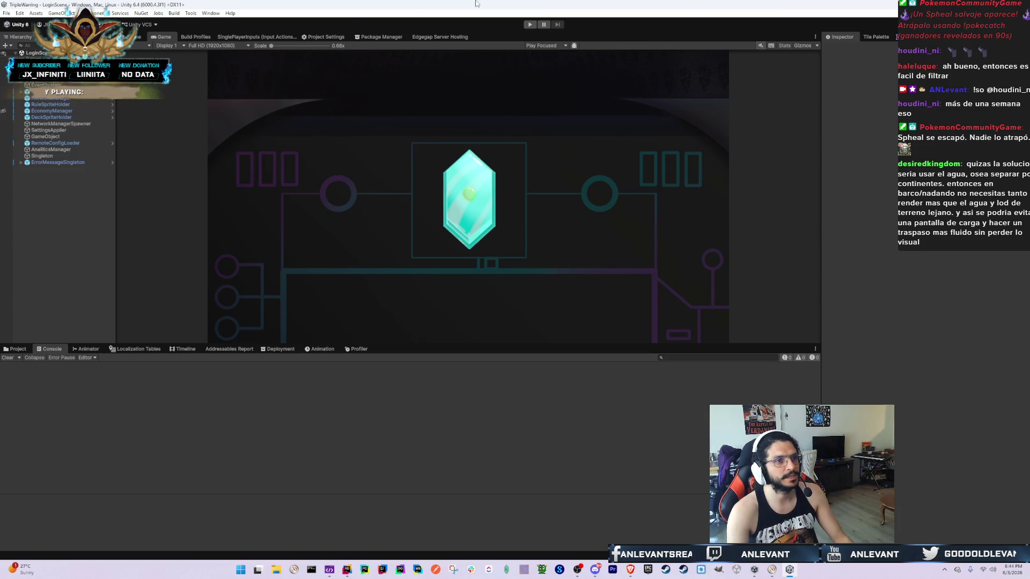
# Enter play mode and log in with the test account's username and password.
pyautogui.click(530, 24)
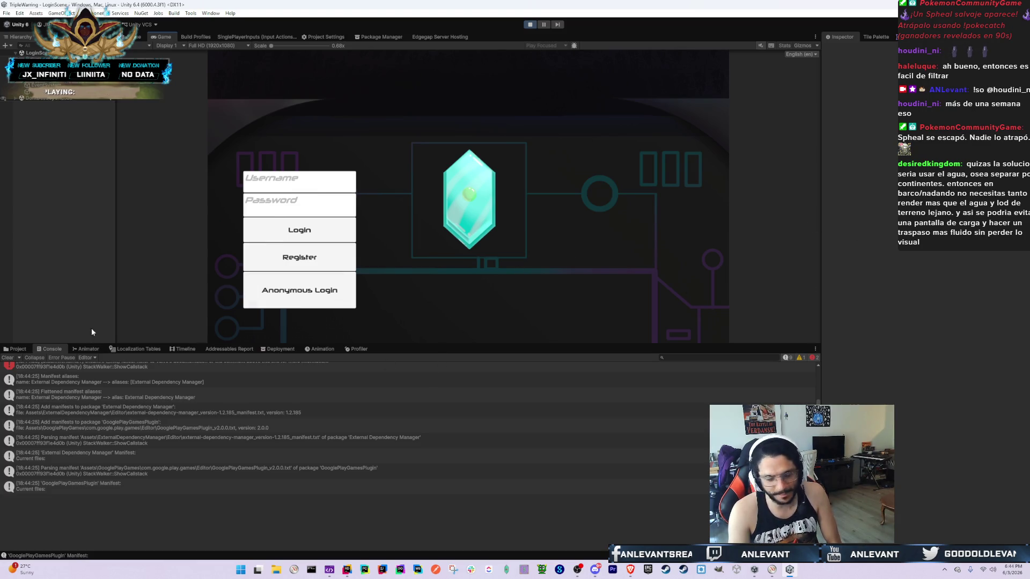
pyautogui.click(6, 359)
pyautogui.click(320, 182)
pyautogui.write('admin')
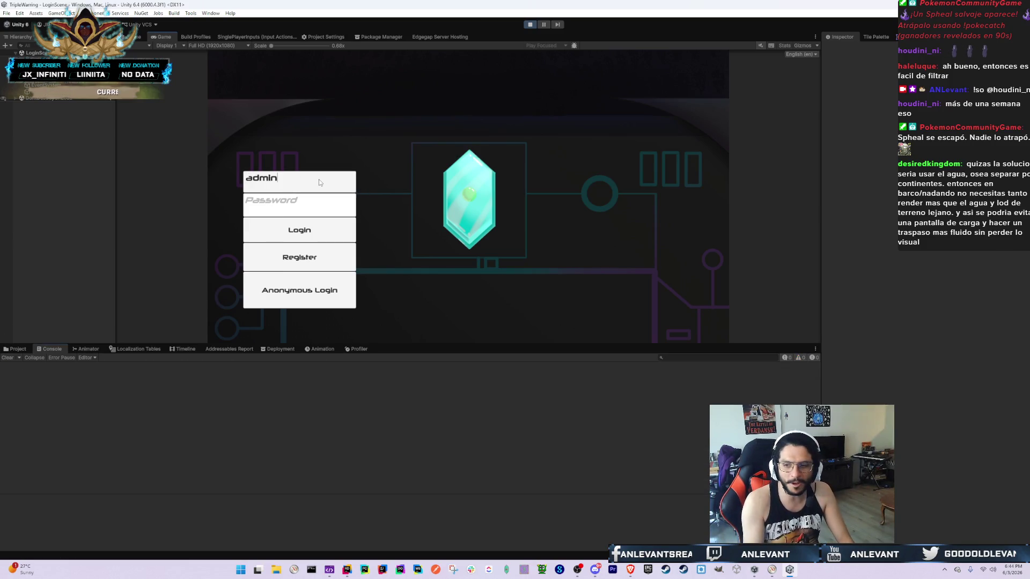
pyautogui.click(317, 205)
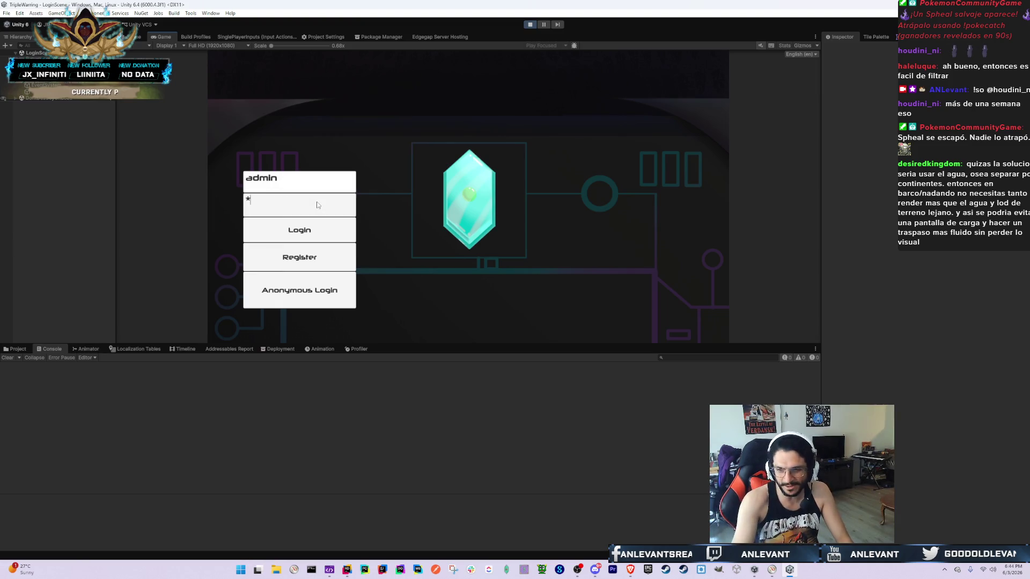
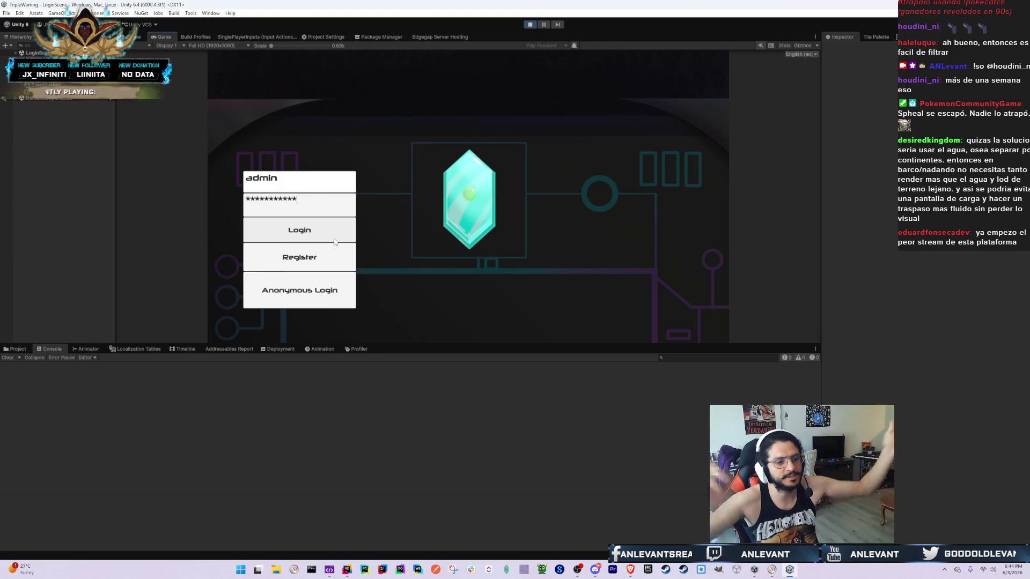
pyautogui.click(331, 302)
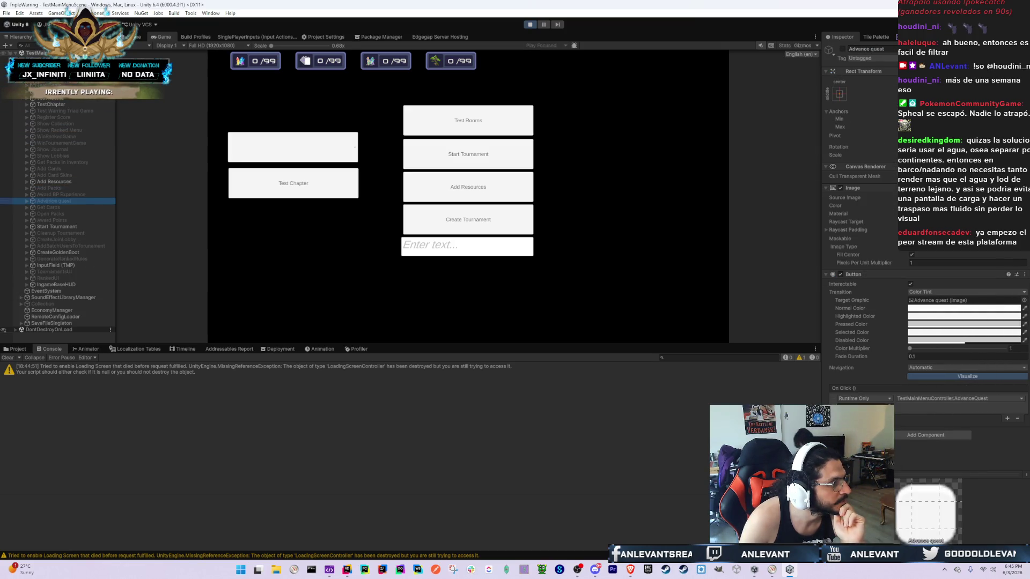
# Briefly toggle Get Cards, then activate Add Cards and deactivate Add Resources in the Hierarchy.
pyautogui.press('Down')
pyautogui.press('Down')
pyautogui.press('Down')
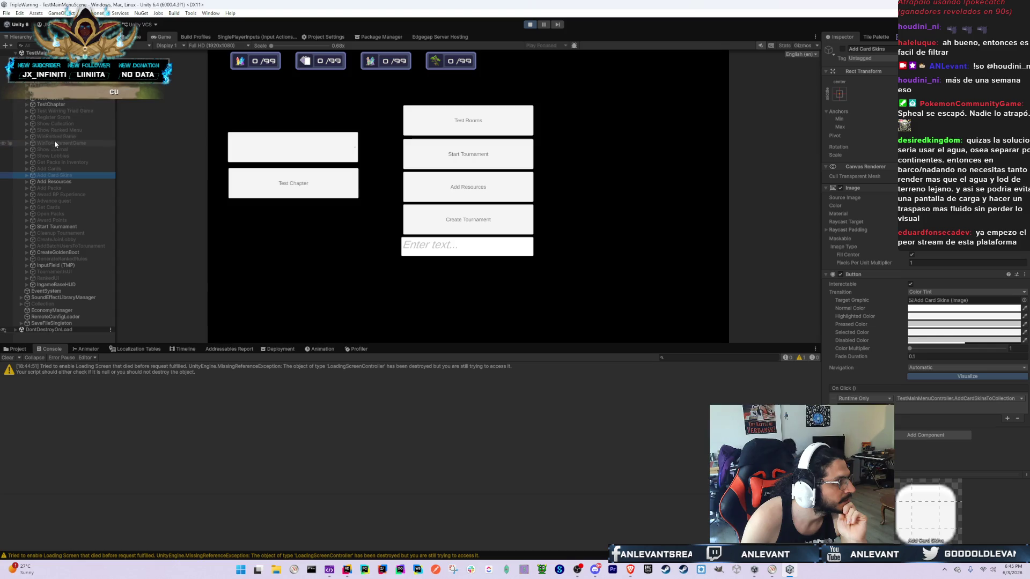
pyautogui.click(50, 208)
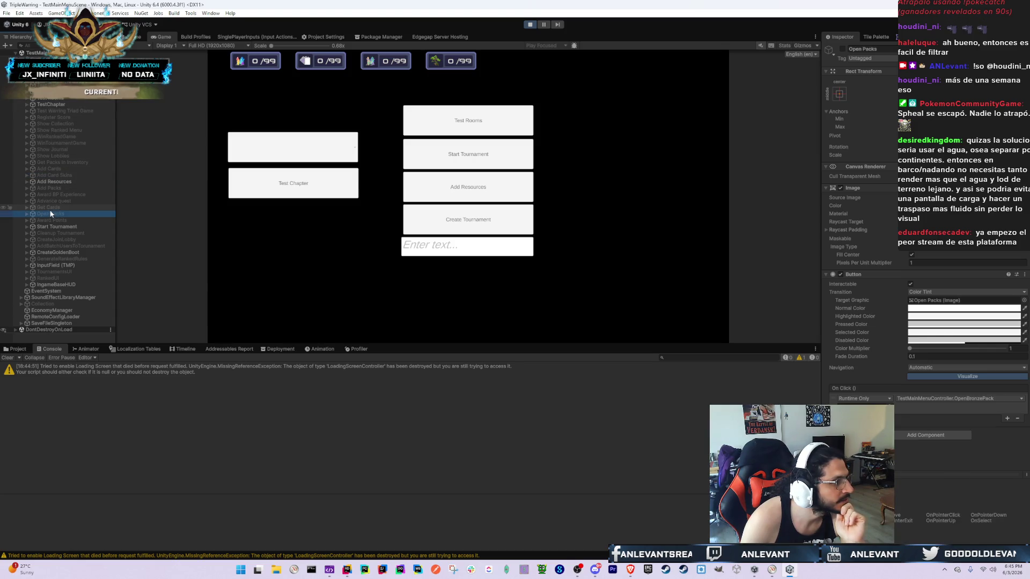
pyautogui.click(842, 49)
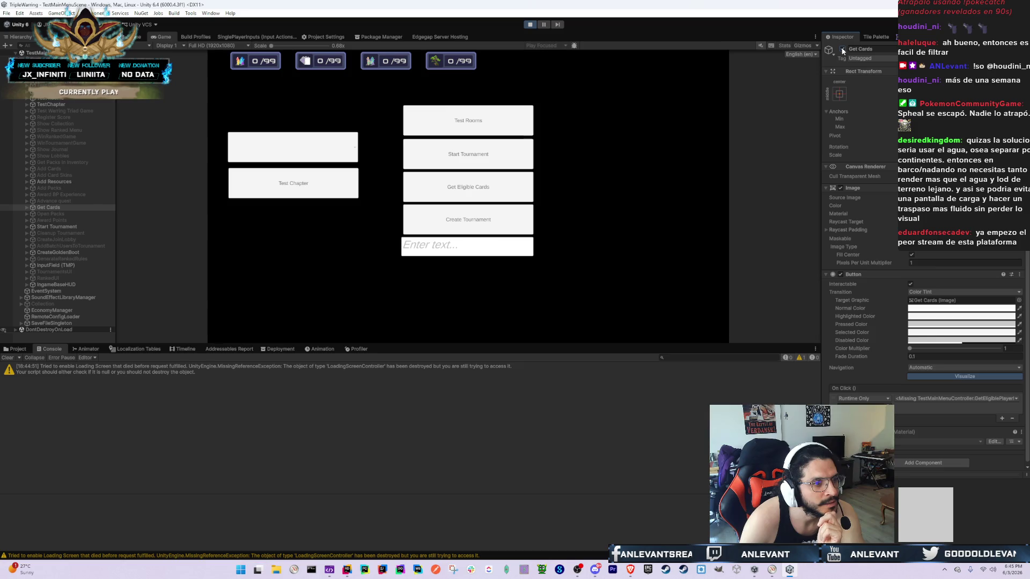
pyautogui.click(843, 49)
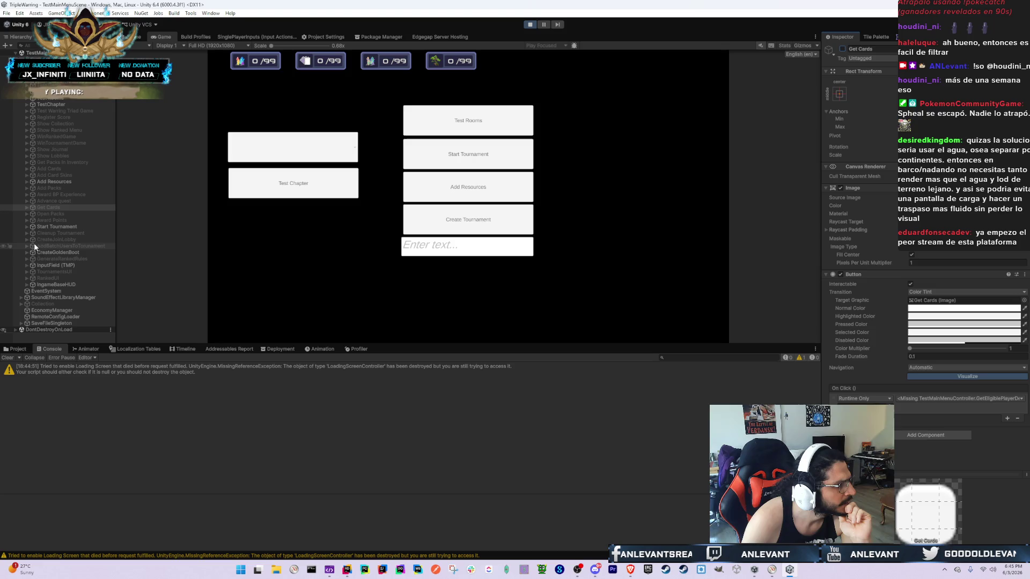
pyautogui.click(63, 170)
pyautogui.click(843, 49)
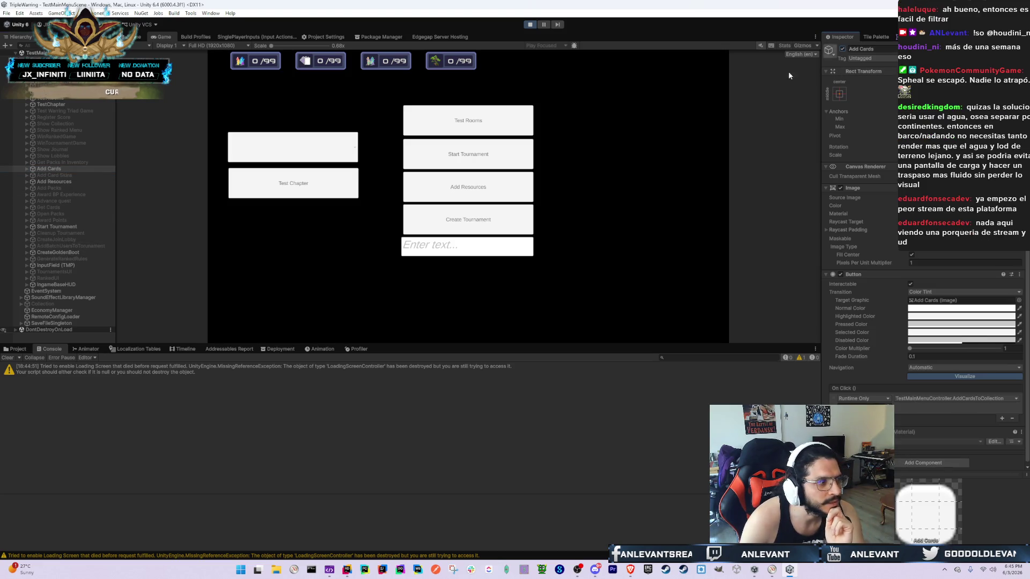
pyautogui.click(58, 183)
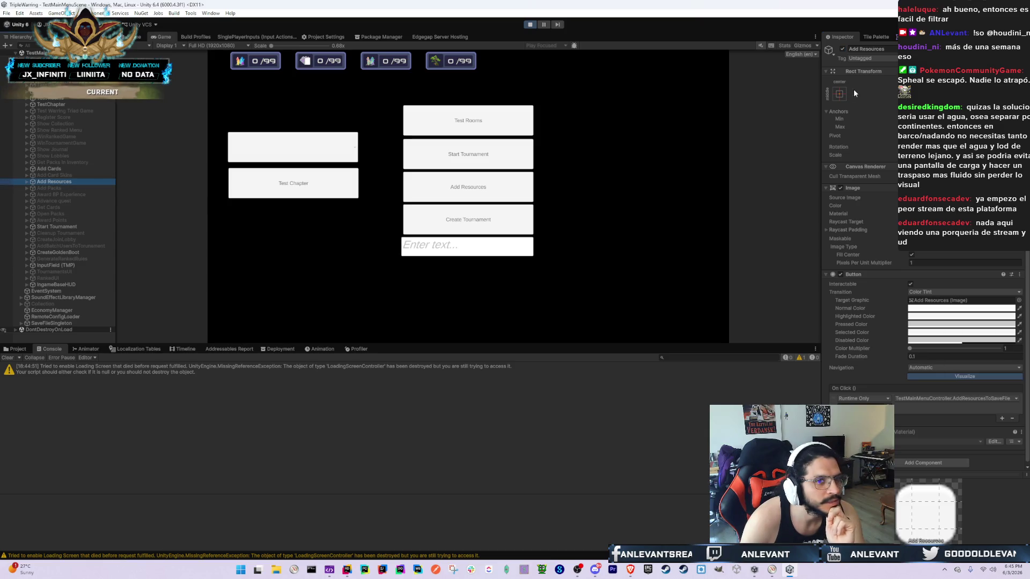
pyautogui.click(843, 49)
# Press Add Cards in the running game and inspect the 404 Not Found stack trace.
pyautogui.click(467, 187)
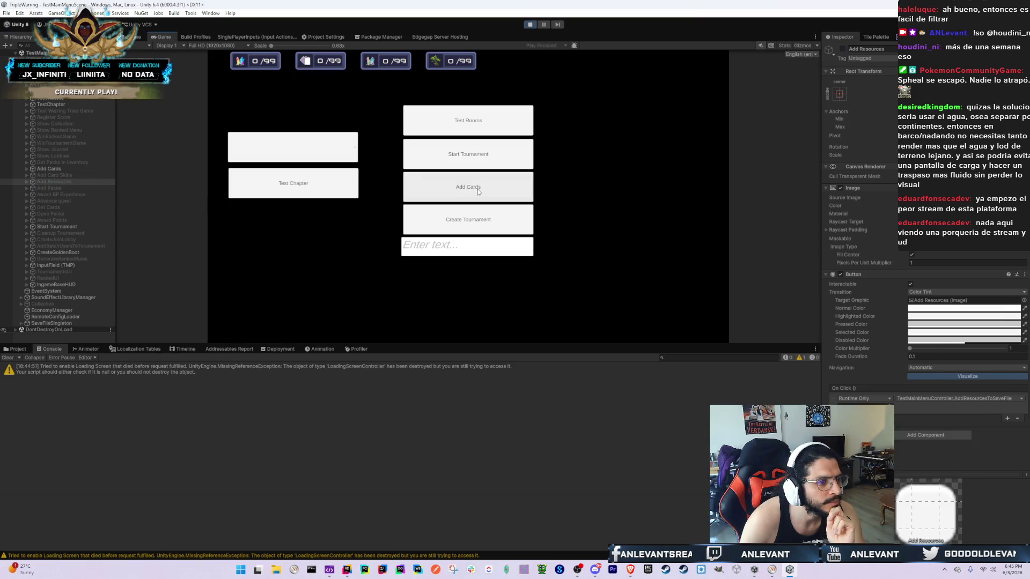
pyautogui.click(131, 399)
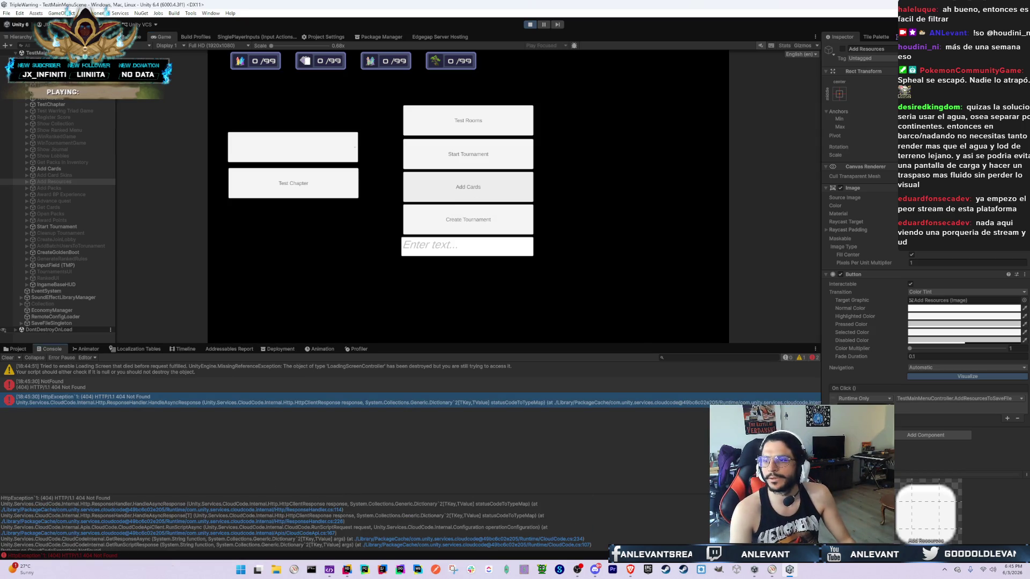
pyautogui.hotkey('alt', 'Tab')
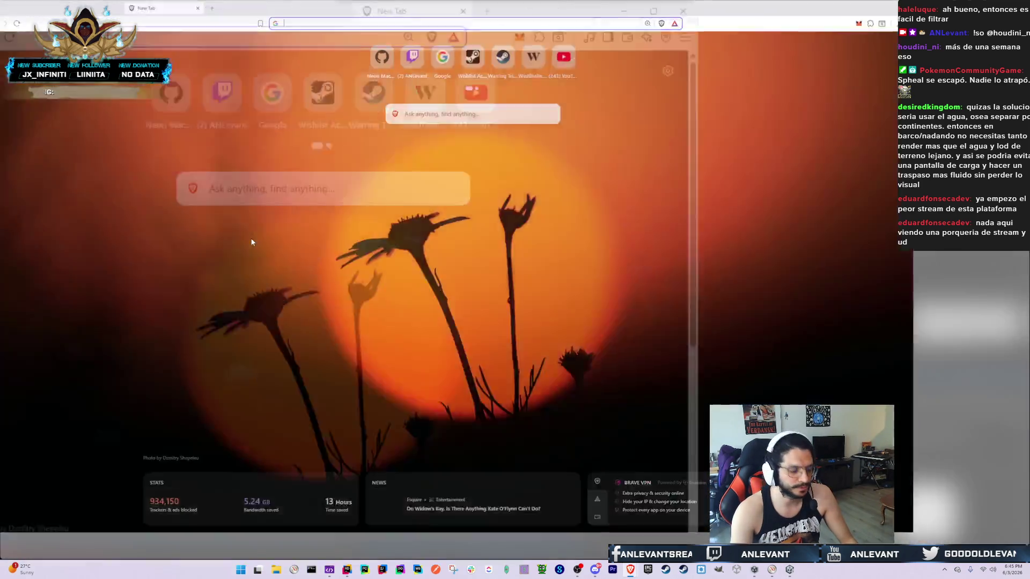
# Go to cloud.unity.com, pass through Remote Config and Cloud Save Game Data, reach production Cloud Code.
pyautogui.write('cloud.unity.com')
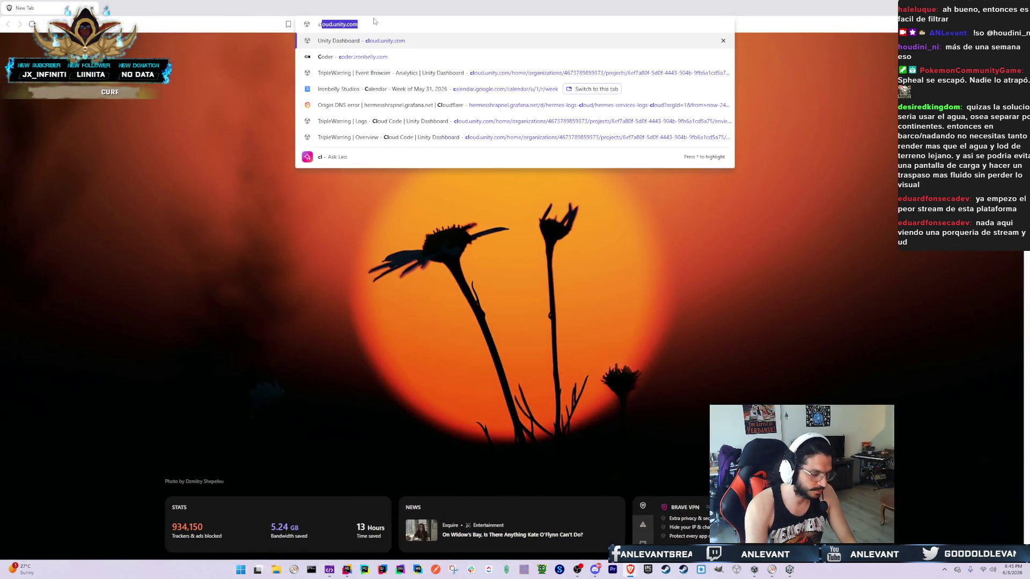
pyautogui.press('Return')
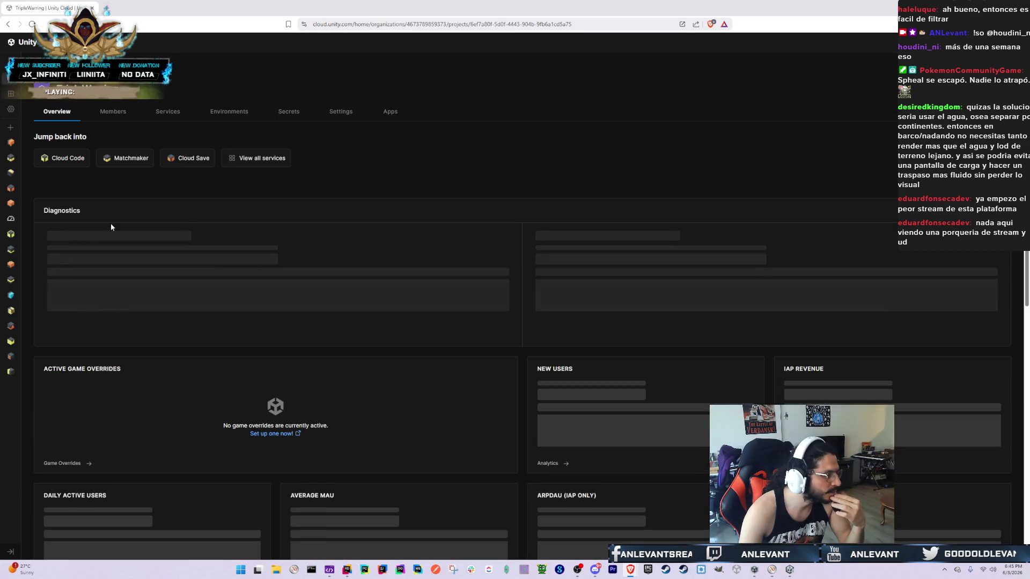
pyautogui.click(13, 252)
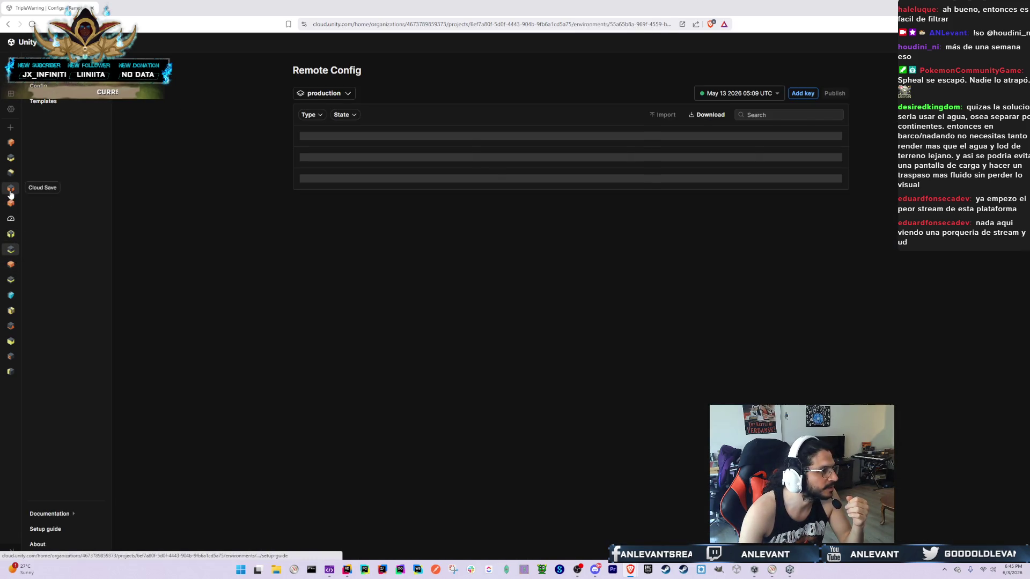
pyautogui.click(10, 194)
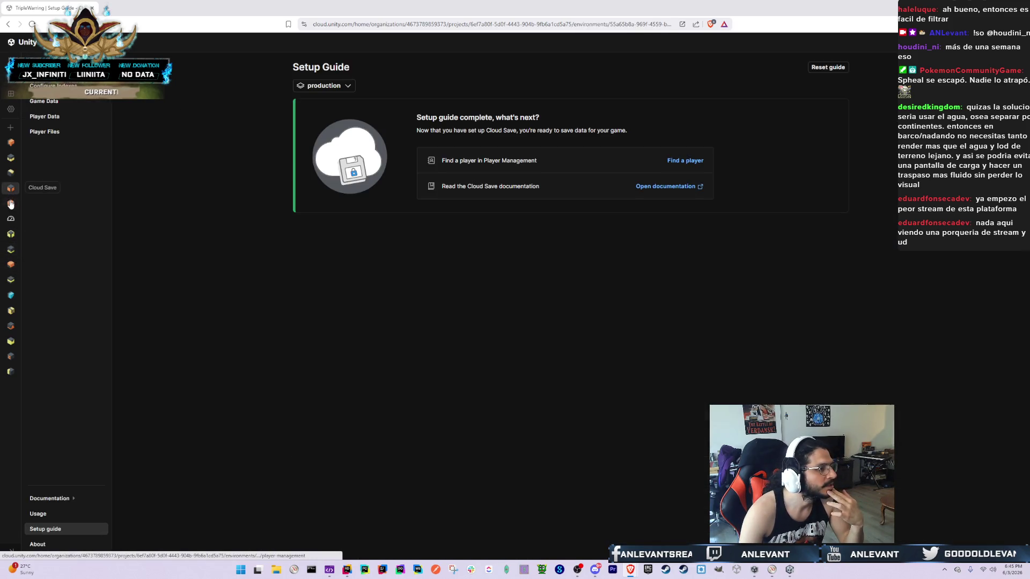
pyautogui.click(53, 106)
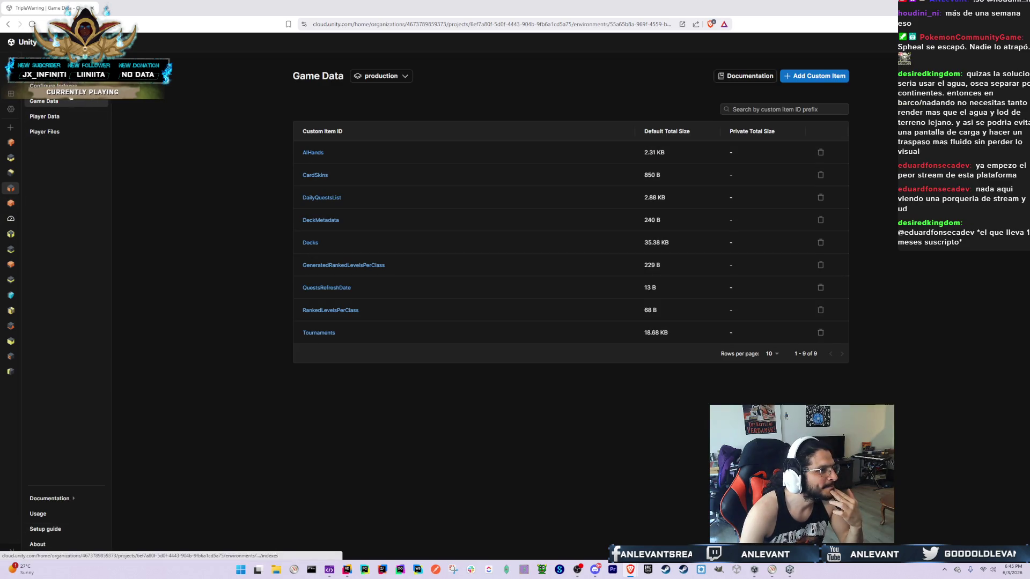
pyautogui.click(9, 238)
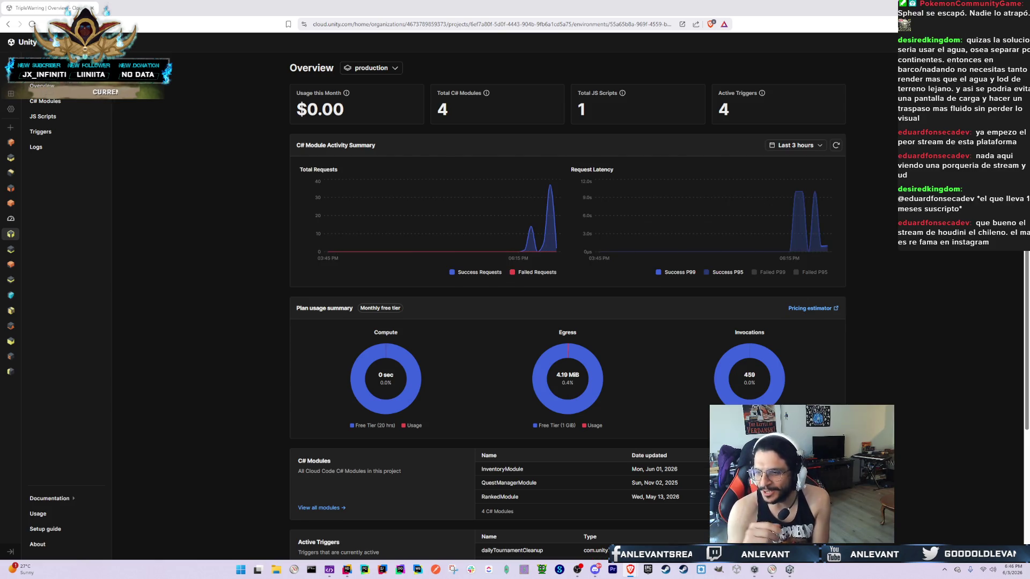
# Browse the Cloud Code C# modules and view the InventoryModule details.
pyautogui.scroll(-3, 346, 401)
pyautogui.scroll(3, 350, 369)
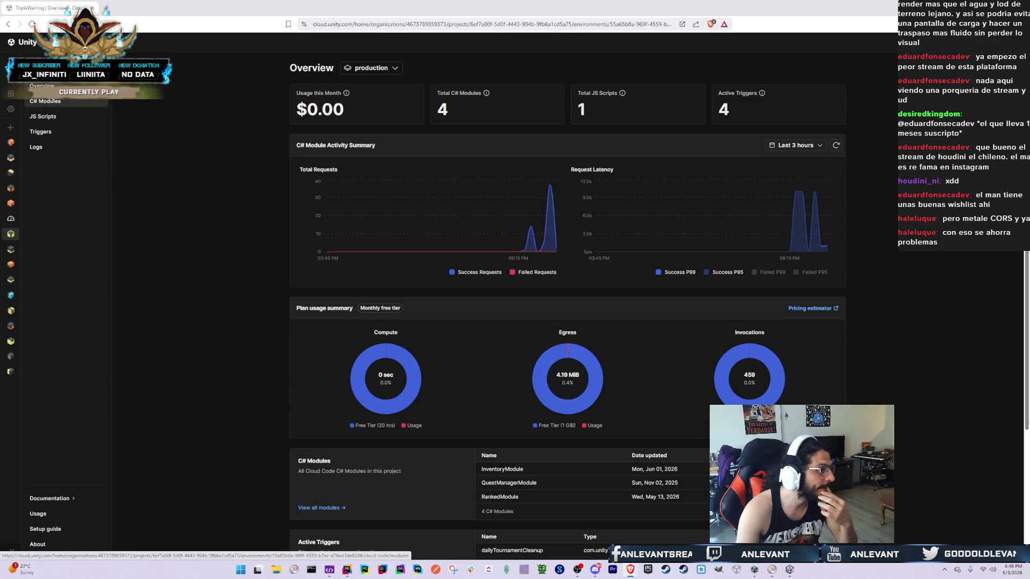
pyautogui.click(56, 107)
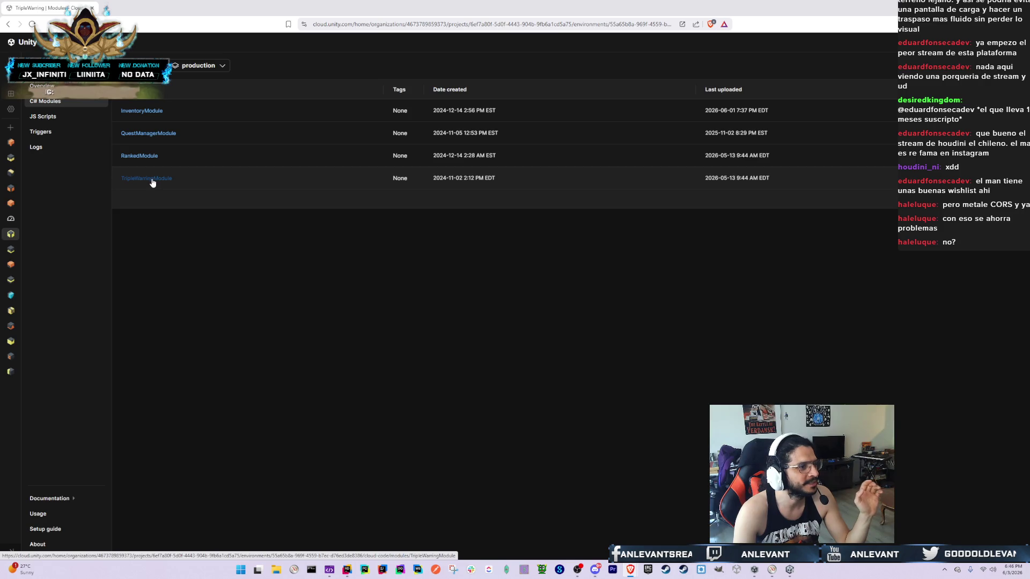
pyautogui.click(145, 113)
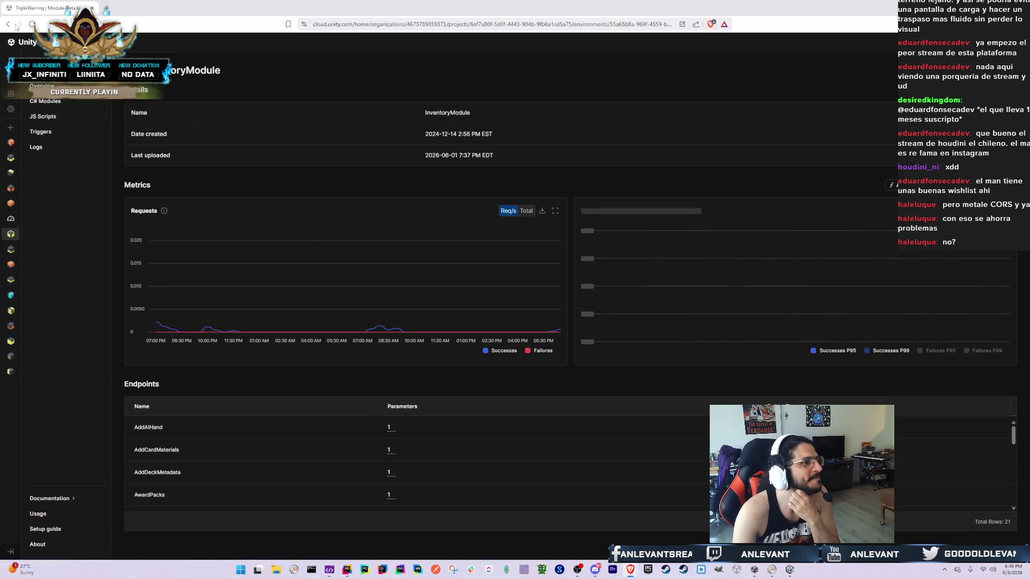
pyautogui.click(45, 101)
# Open and select the development TEST_AddAllCardsIngameToPlayerId JS script, then stop the game in Unity.
pyautogui.click(43, 117)
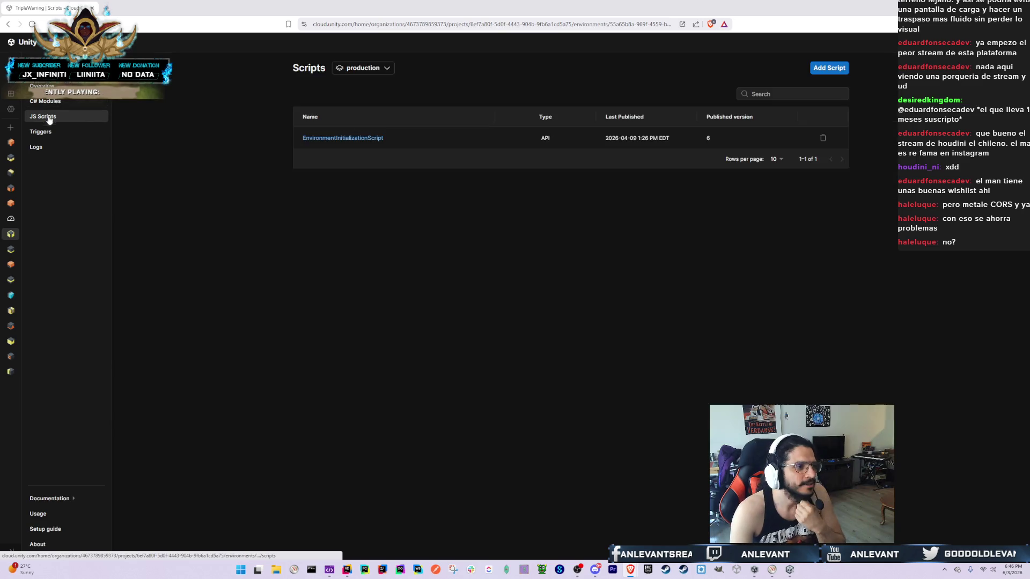
pyautogui.click(370, 68)
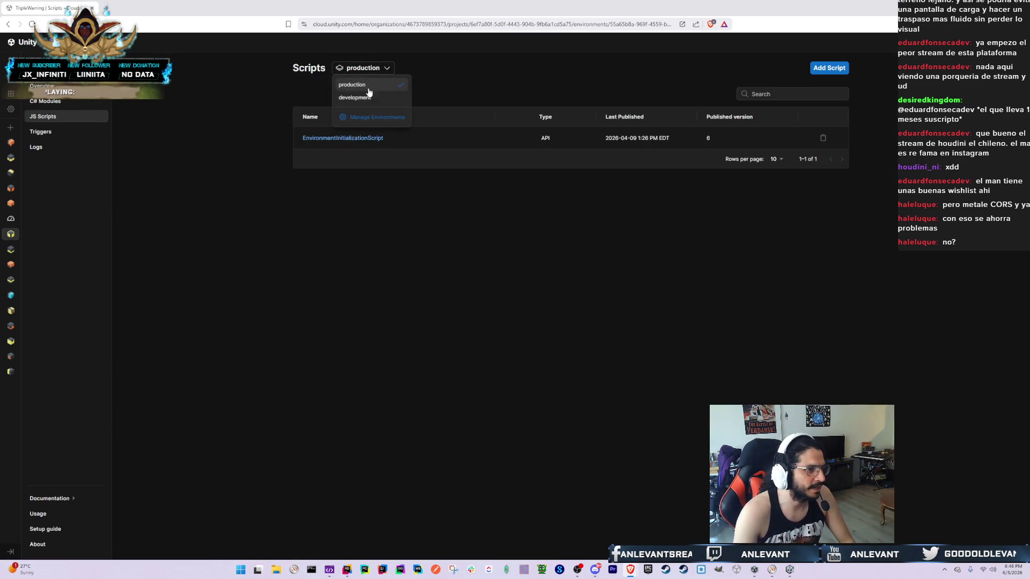
pyautogui.click(370, 99)
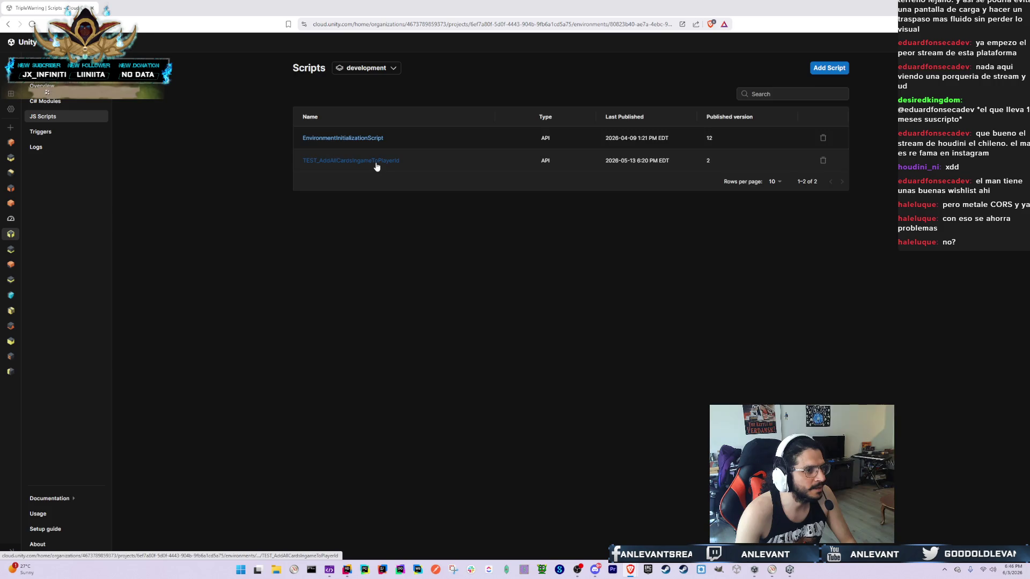
pyautogui.click(376, 162)
pyautogui.hotkey('ctrl', 'a')
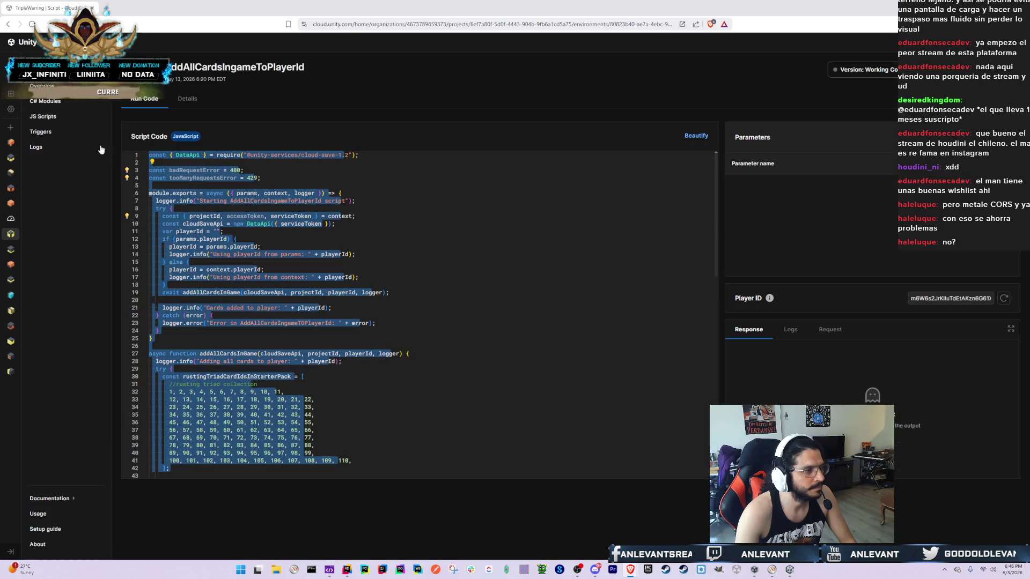
pyautogui.hotkey('alt', 'Tab')
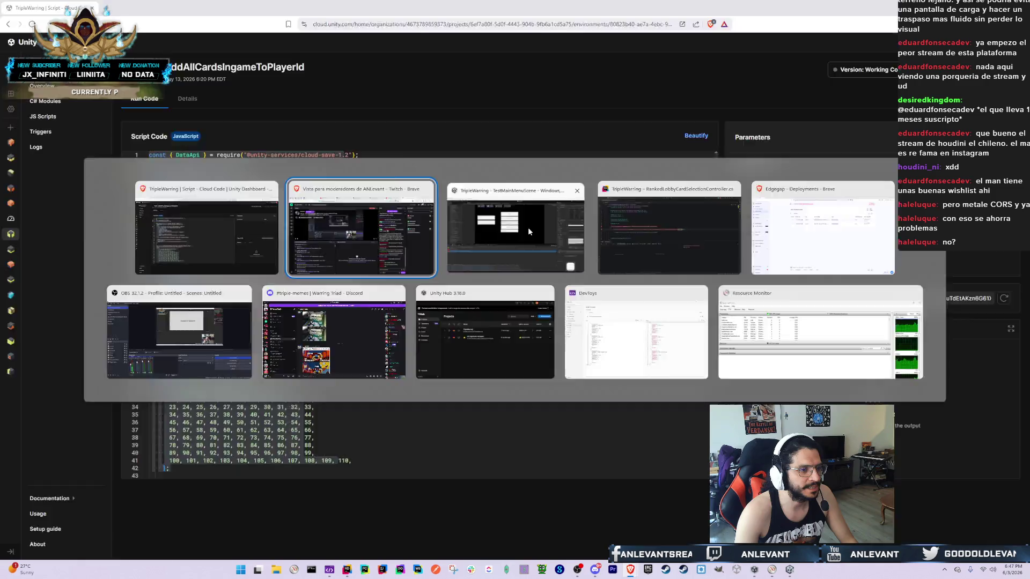
pyautogui.click(530, 24)
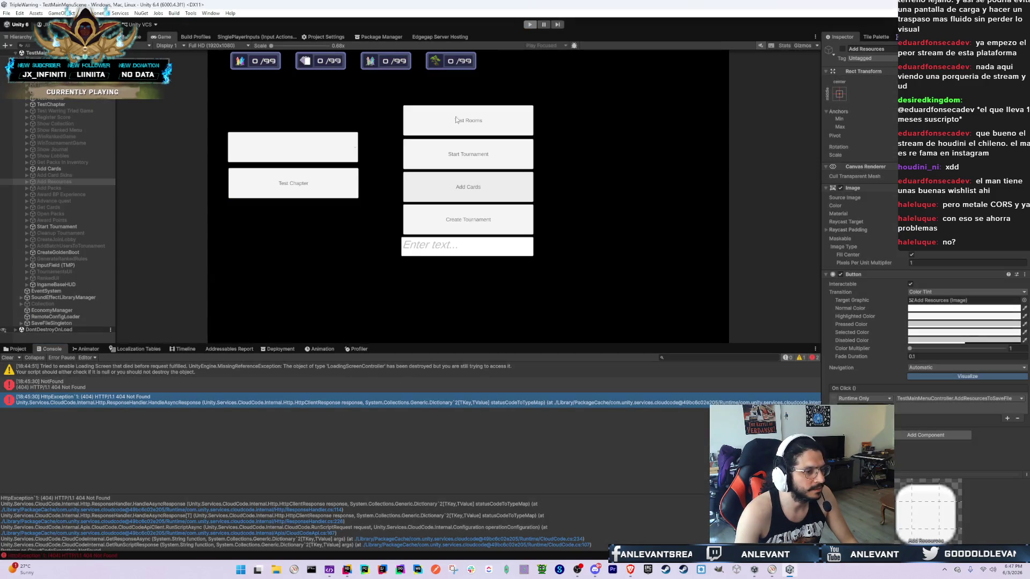
# Set the editor's services environment to production in Environment Settings and refresh.
pyautogui.click(277, 349)
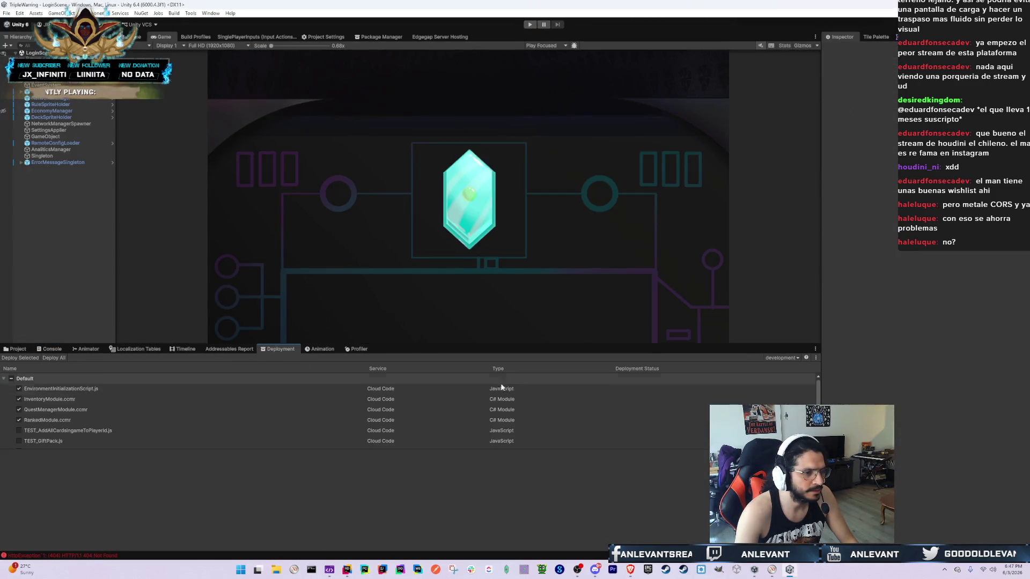
pyautogui.click(783, 358)
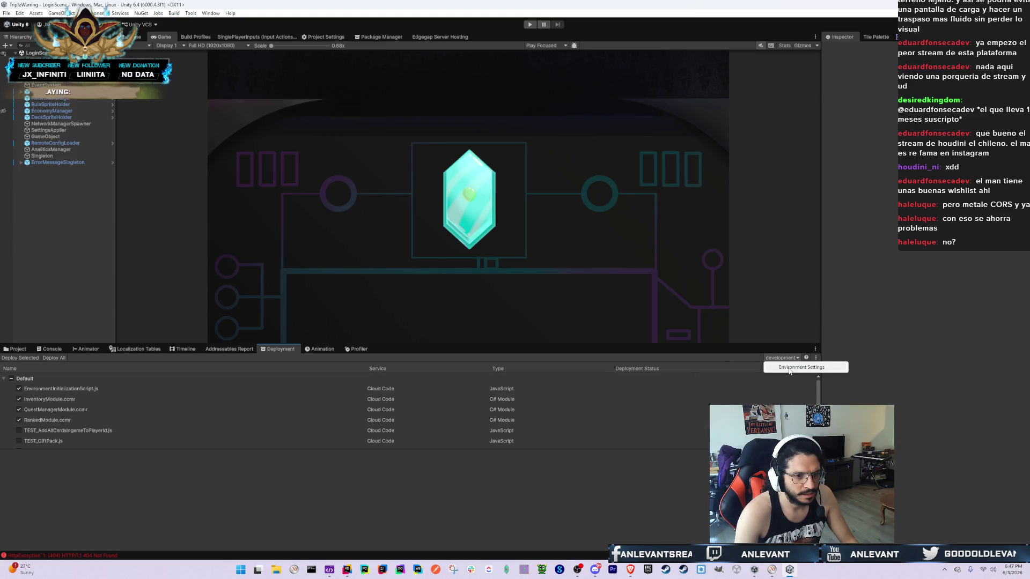
pyautogui.click(802, 368)
pyautogui.click(623, 111)
pyautogui.click(622, 120)
pyautogui.click(804, 112)
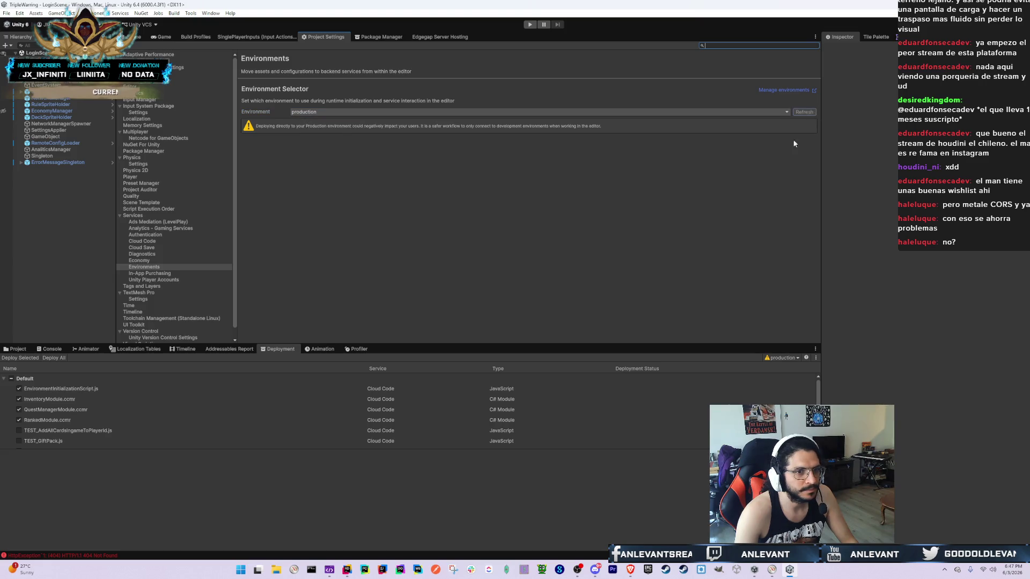
# Clear the Console and deploy TEST_AddAllCardsIngameToPlayerId.js from the Deployment list.
pyautogui.scroll(-1, 128, 406)
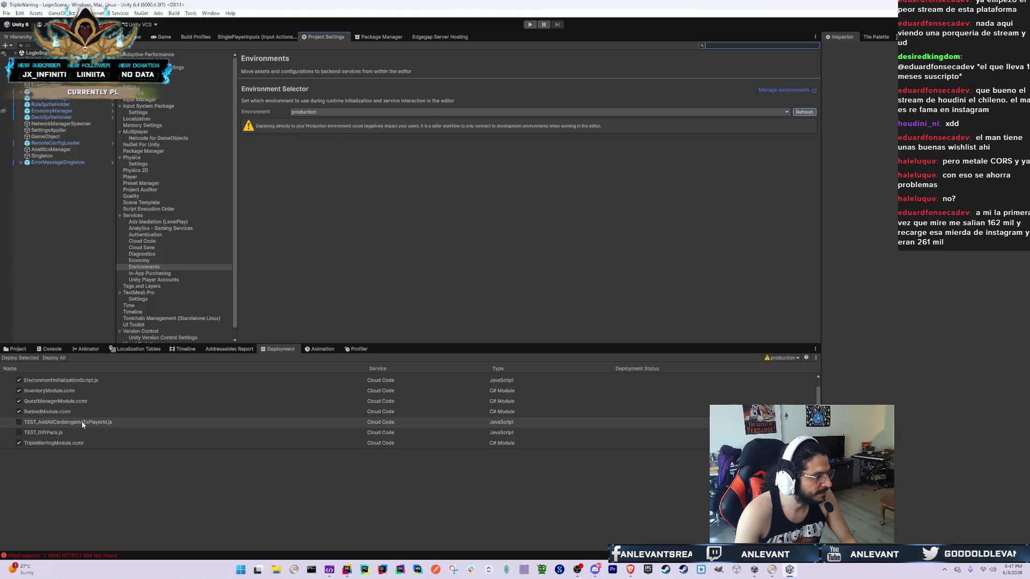
pyautogui.click(82, 423)
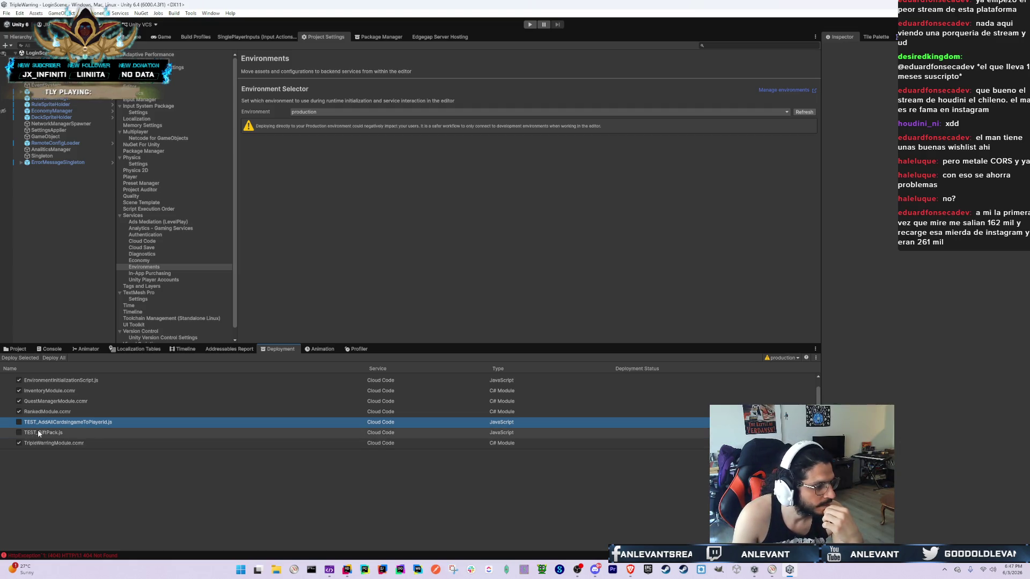
pyautogui.click(50, 348)
pyautogui.click(8, 357)
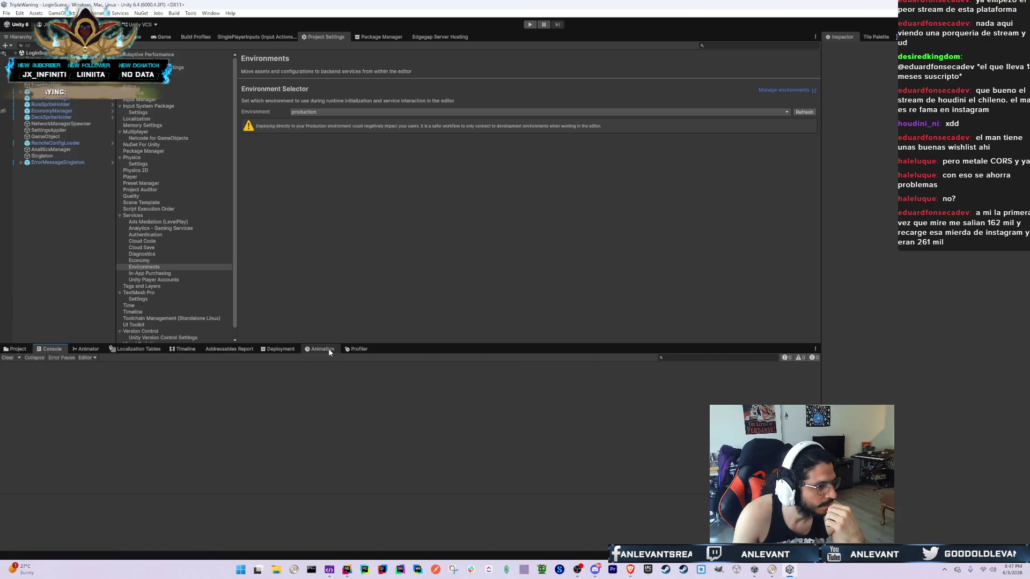
pyautogui.click(289, 349)
pyautogui.doubleClick(51, 423)
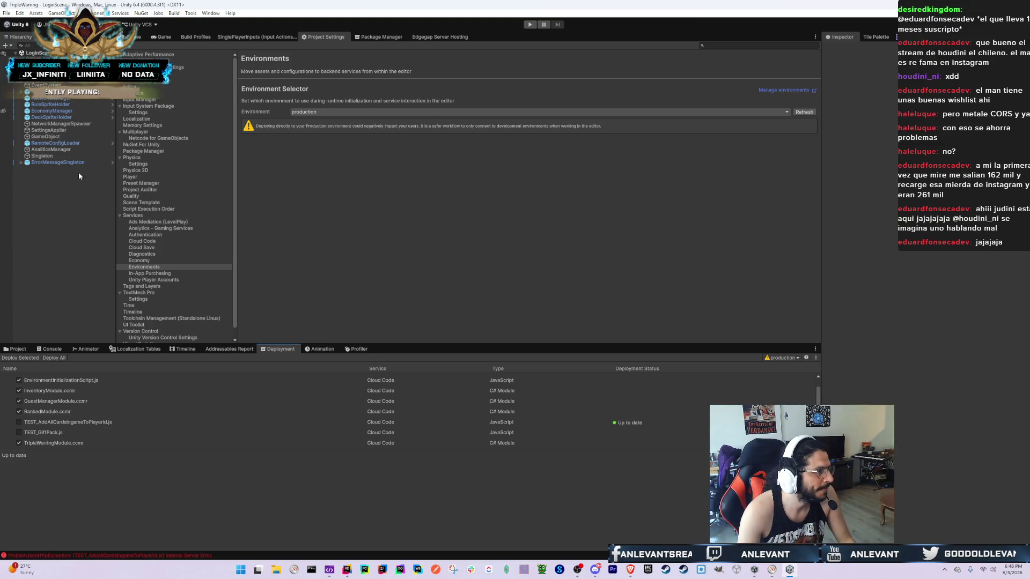
# Clear the Console, check Cloud Code deployment status, then show Project assets and the Game view.
pyautogui.click(50, 349)
pyautogui.click(8, 358)
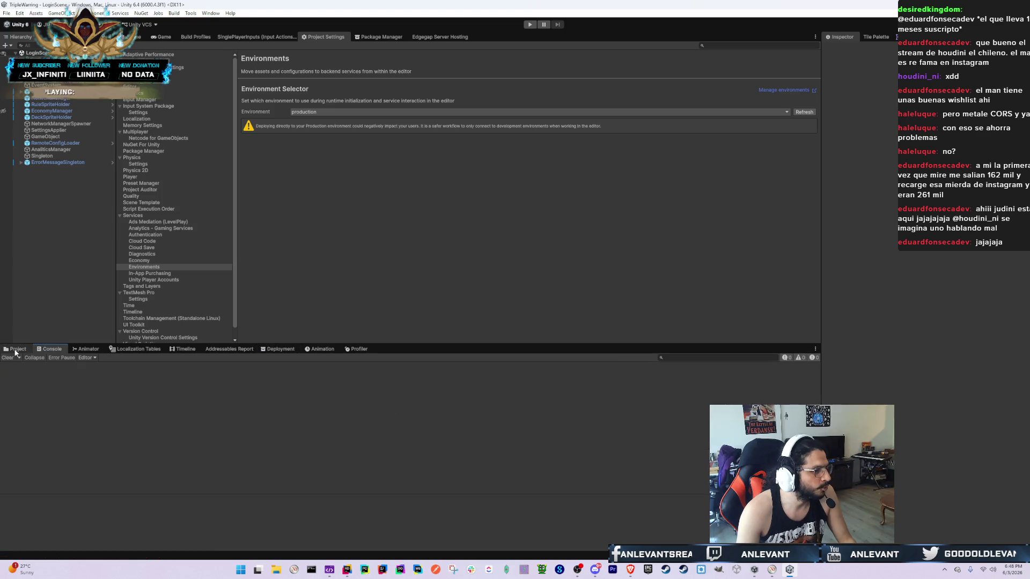
pyautogui.click(15, 349)
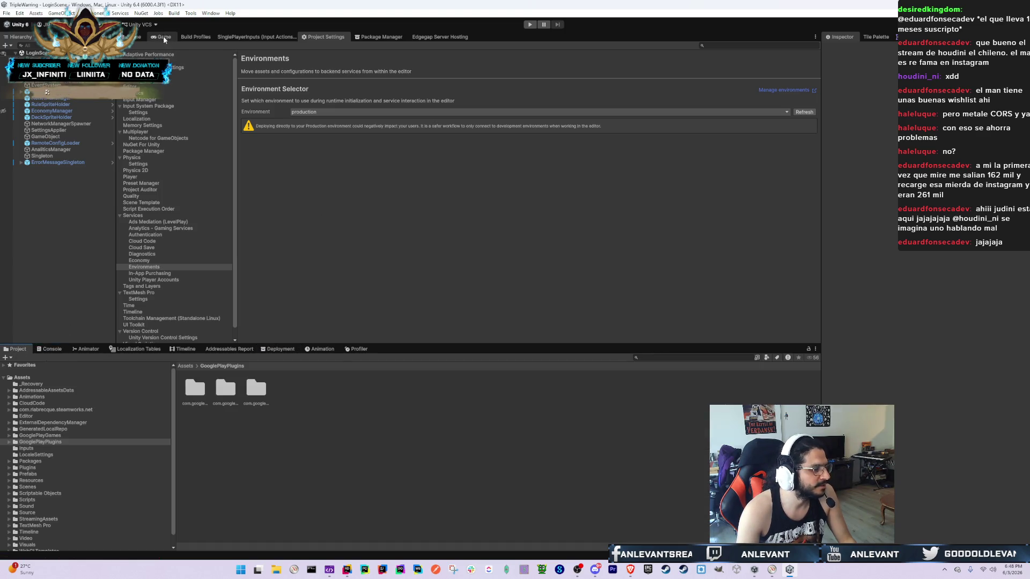
pyautogui.click(279, 349)
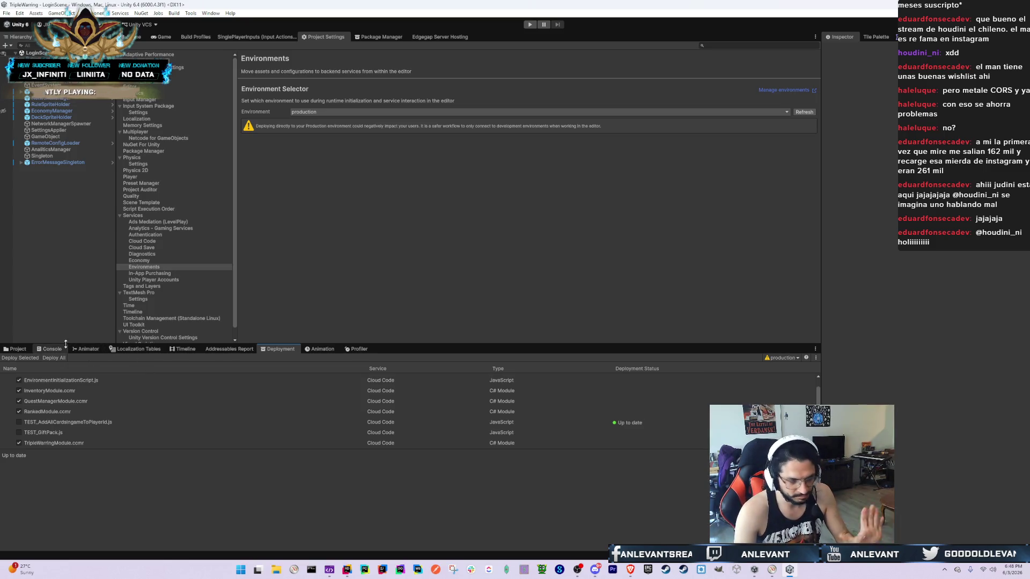
pyautogui.click(29, 348)
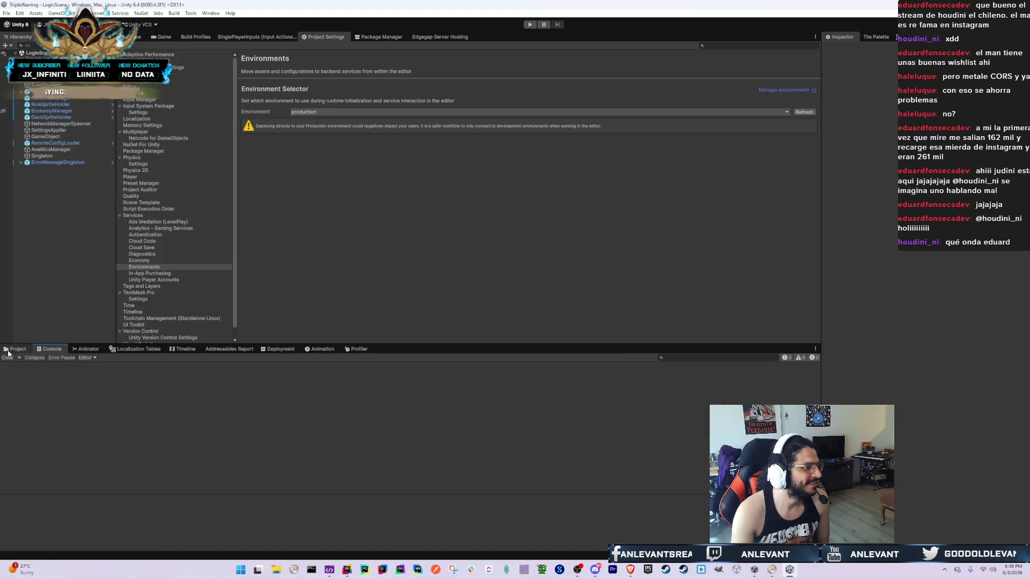
pyautogui.click(161, 37)
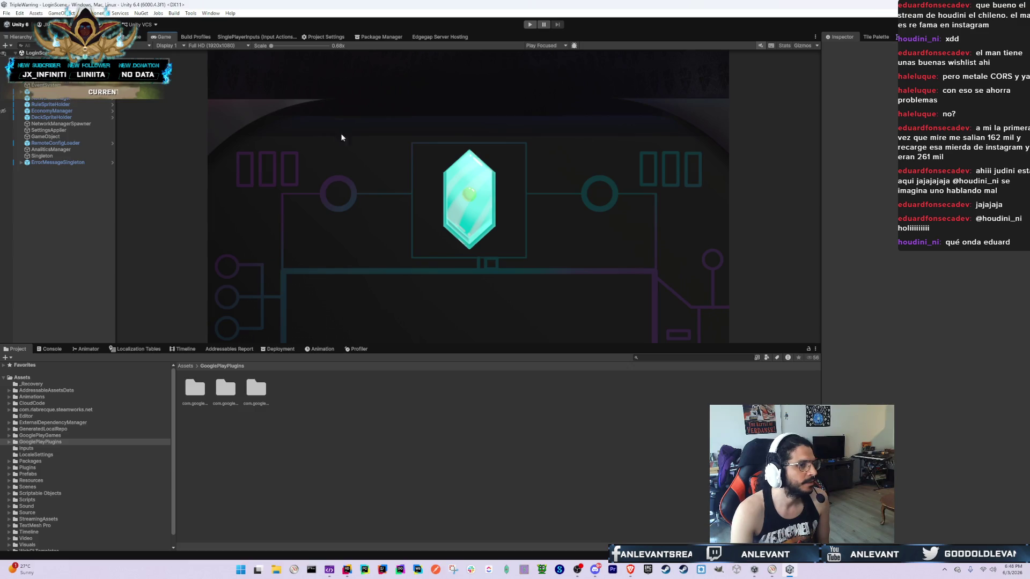
# Start the game, attempt a login with the test username, then restart play mode.
pyautogui.click(530, 27)
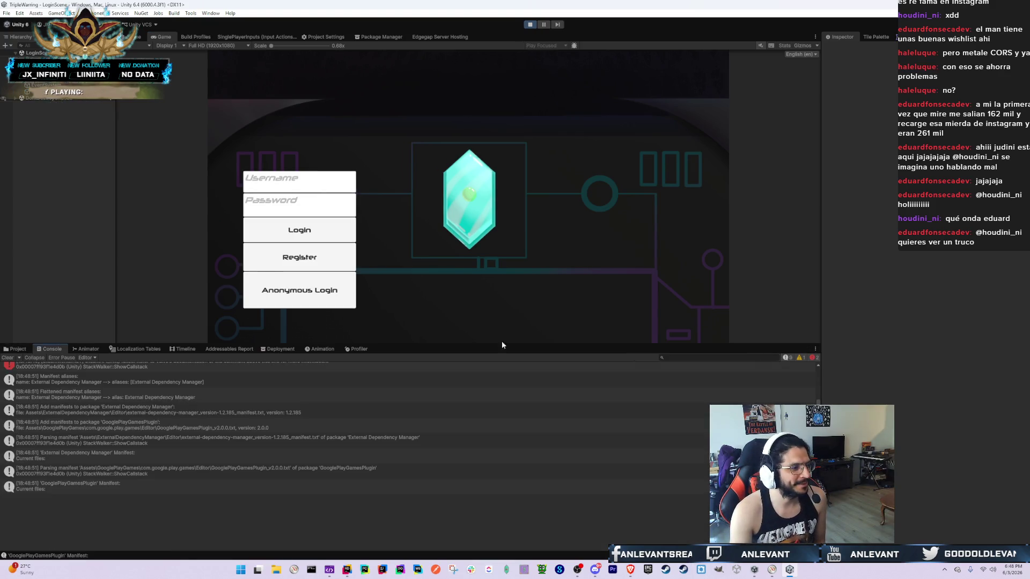
pyautogui.click(10, 358)
pyautogui.click(295, 179)
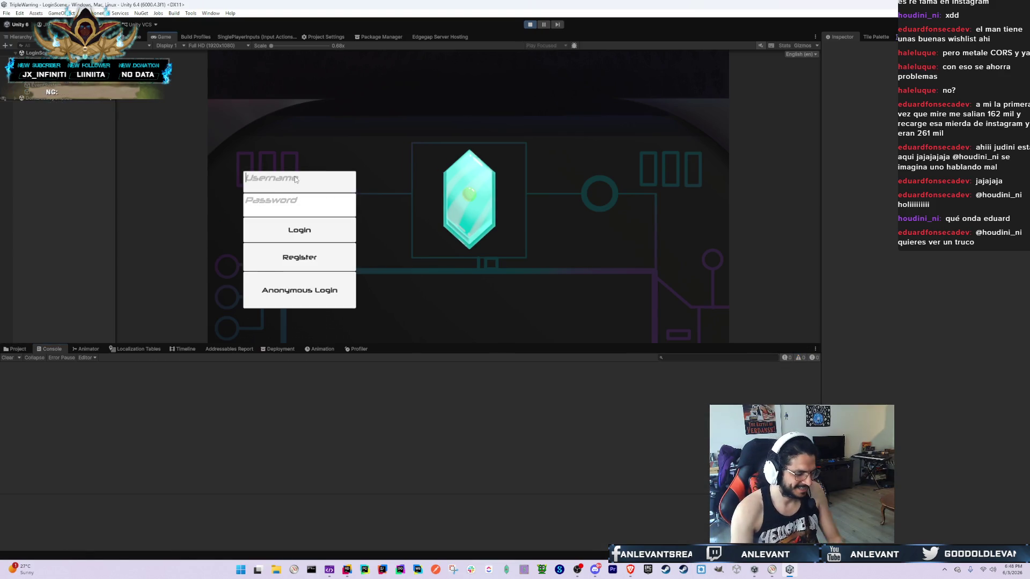
pyautogui.write('admin')
pyautogui.press('Return')
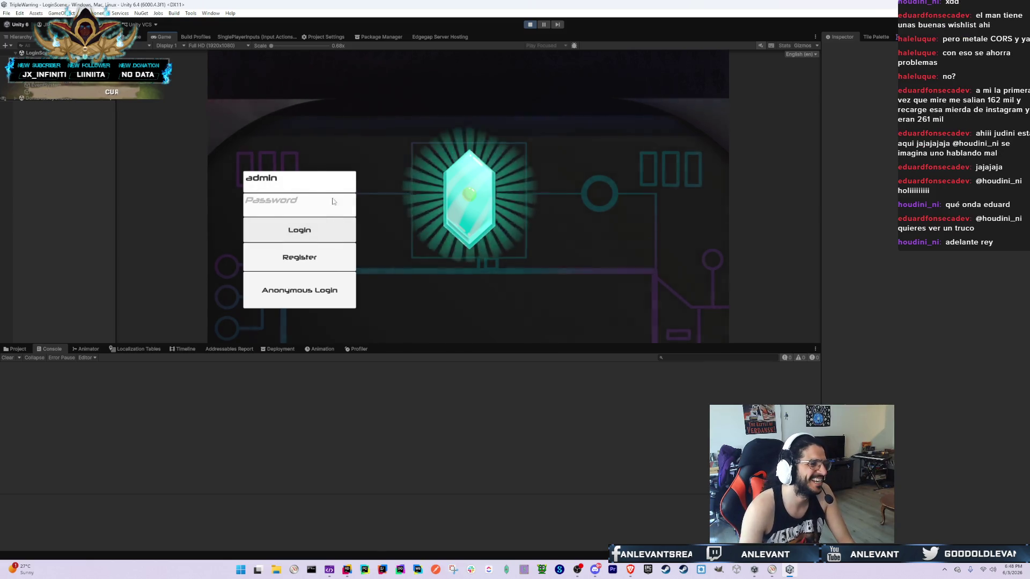
pyautogui.click(529, 25)
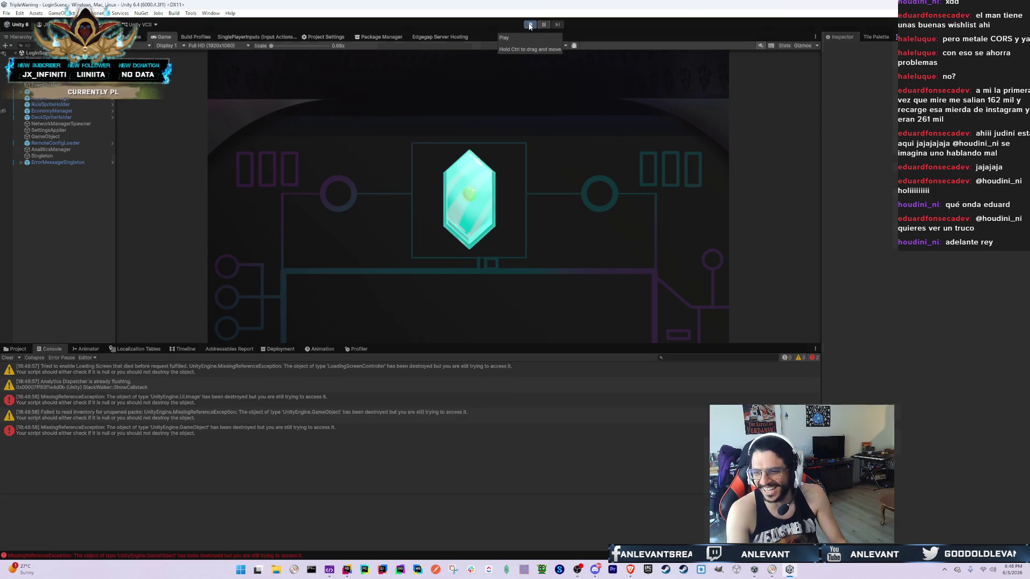
pyautogui.click(530, 24)
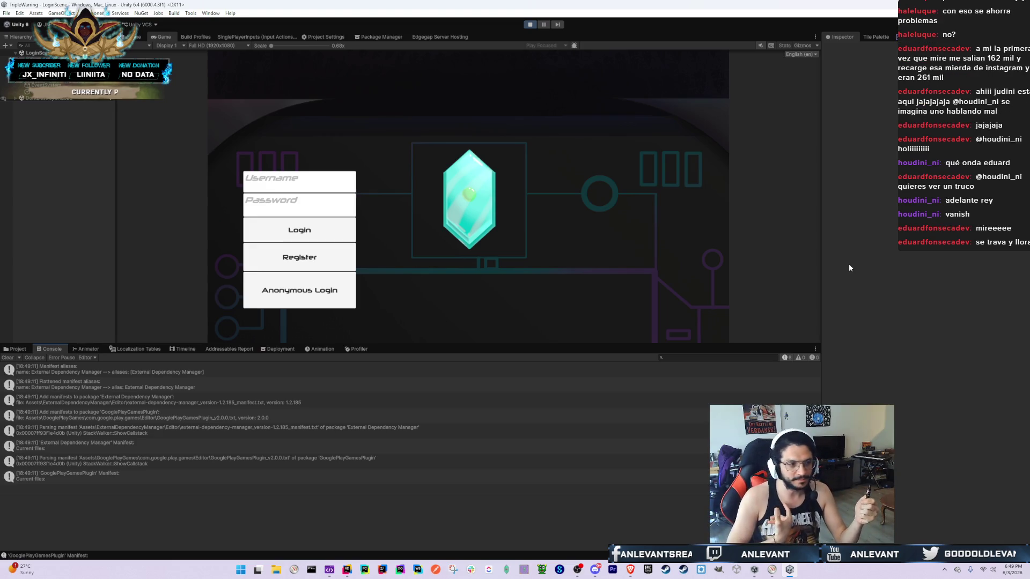
# Log in with the test account's username and password to reach TestMainMenuScene.
pyautogui.click(286, 184)
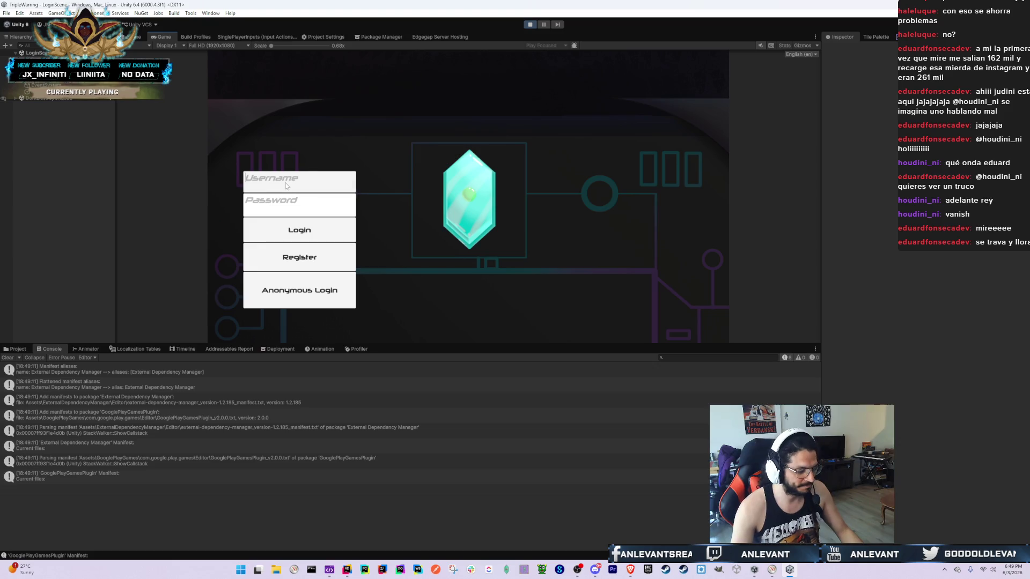
pyautogui.write('admin')
pyautogui.click(306, 199)
pyautogui.write('***********')
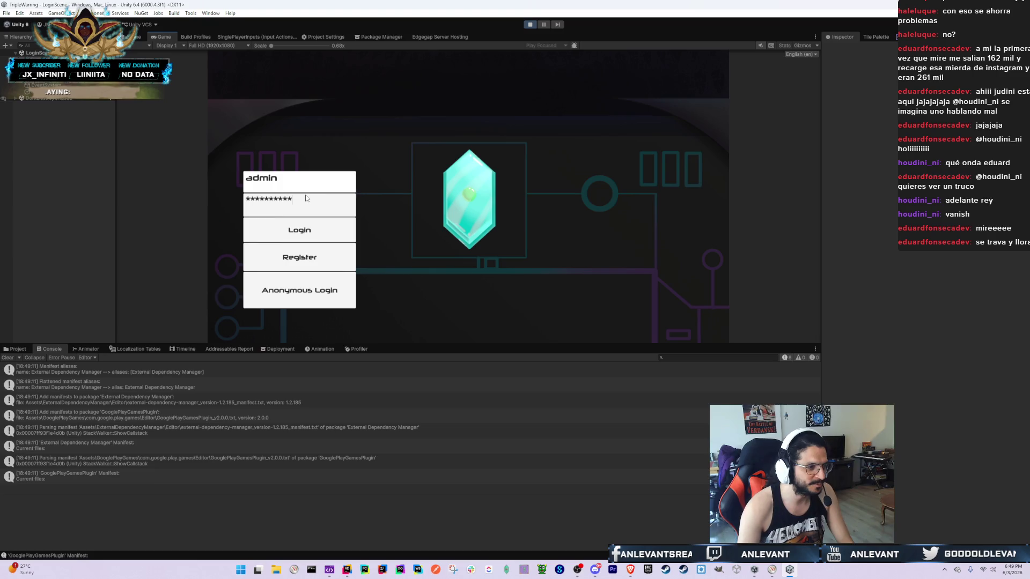
pyautogui.click(286, 294)
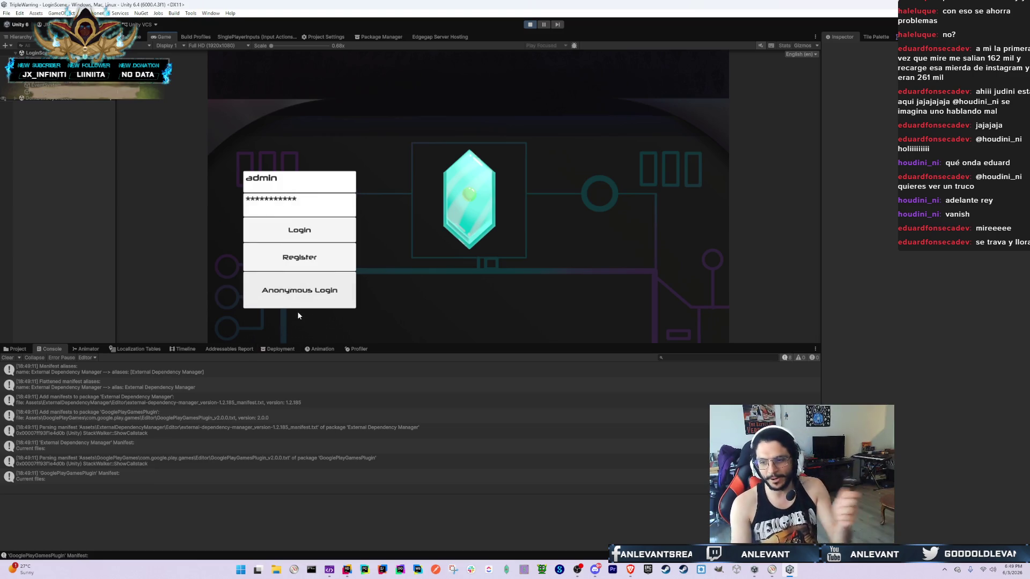
# Clear the Console and look through the chapter choices without changing them.
pyautogui.click(8, 358)
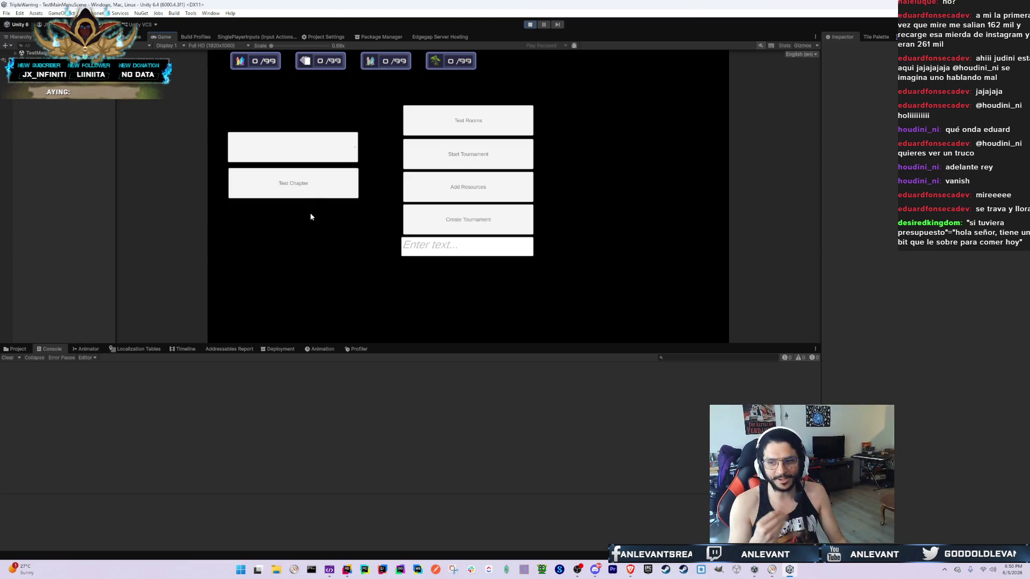
pyautogui.click(315, 155)
pyautogui.click(299, 220)
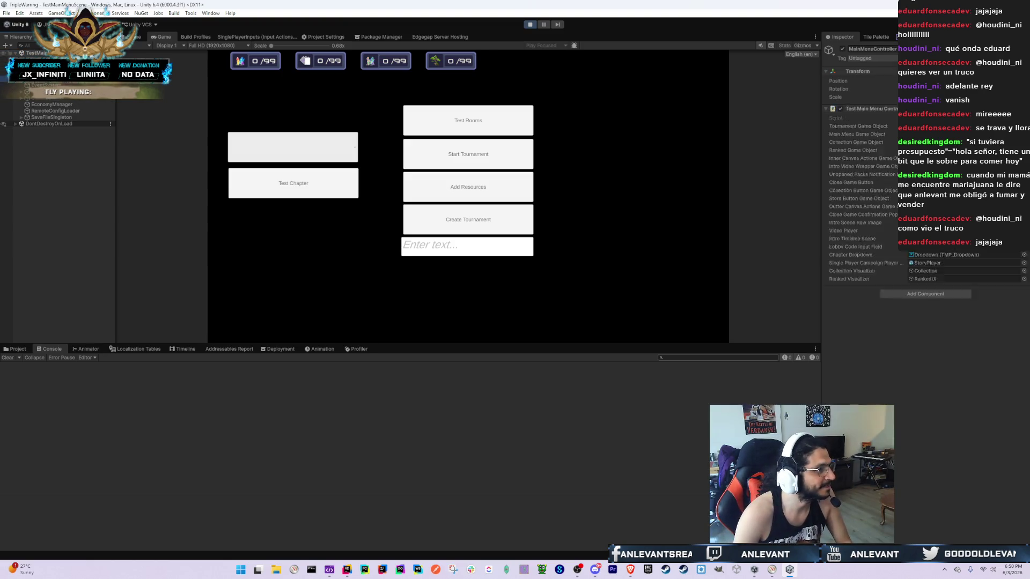
# Activate the Add Cards object, deactivate Add Resources, try Add Cards, then stop the game.
pyautogui.click(49, 169)
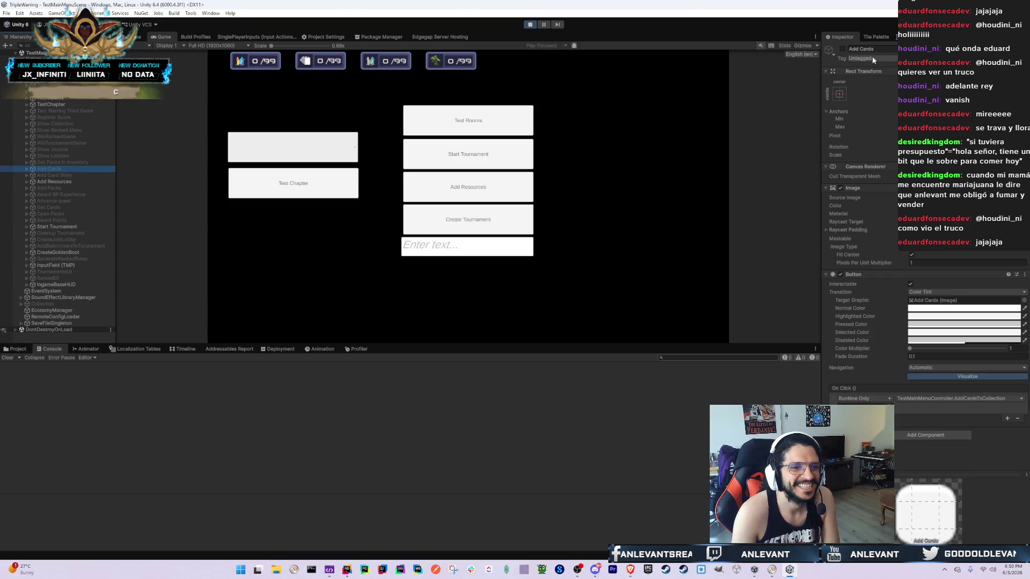
pyautogui.click(841, 50)
pyautogui.click(82, 183)
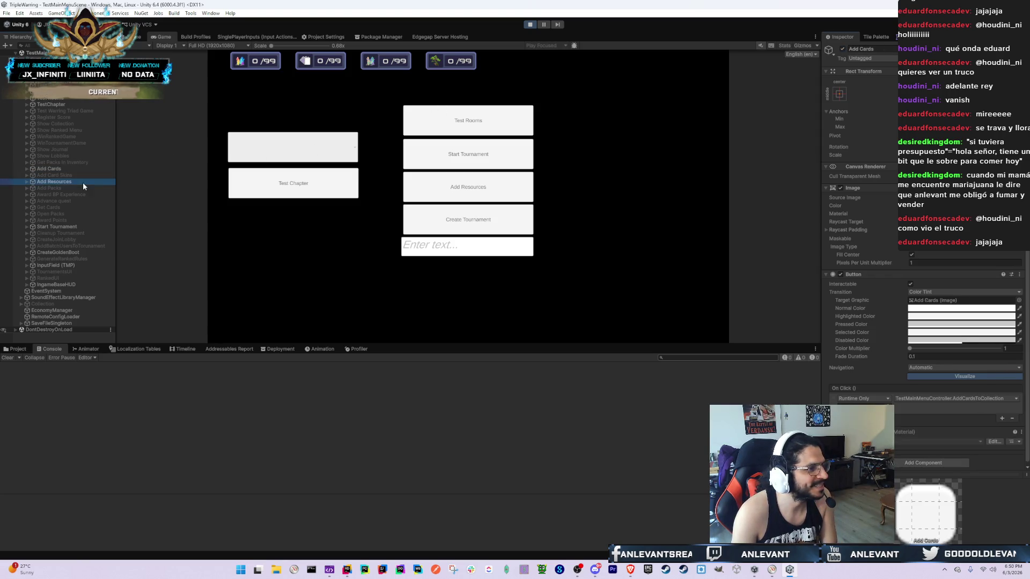
pyautogui.click(843, 49)
pyautogui.click(488, 191)
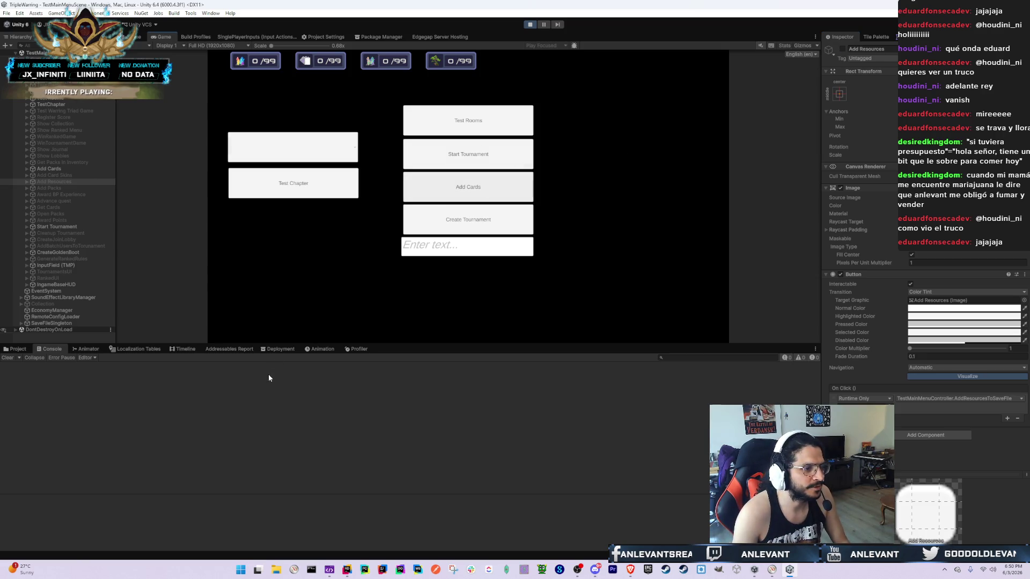
pyautogui.click(533, 27)
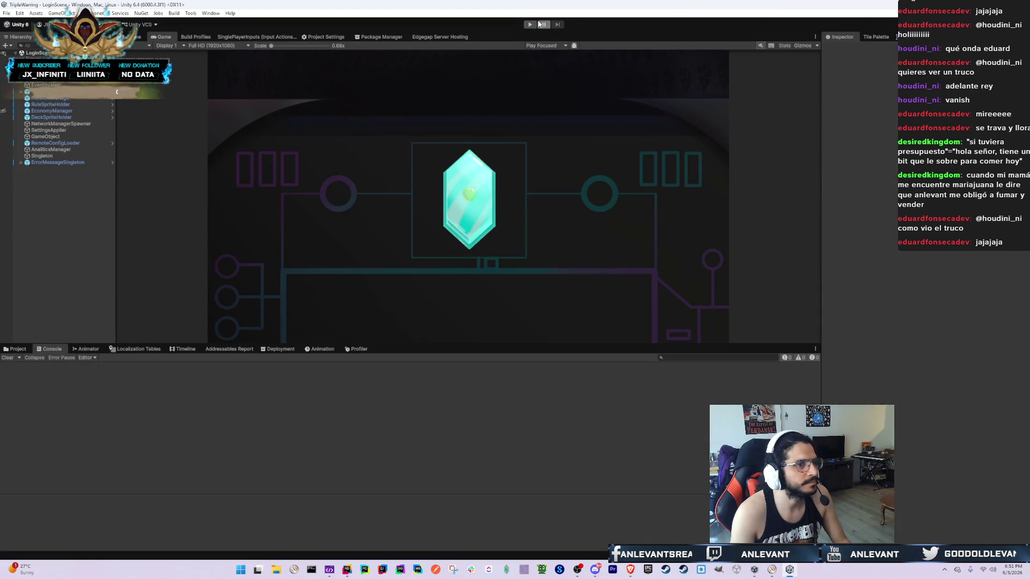
# Restart play mode, clear the Console, and log in with the test account credentials.
pyautogui.click(530, 24)
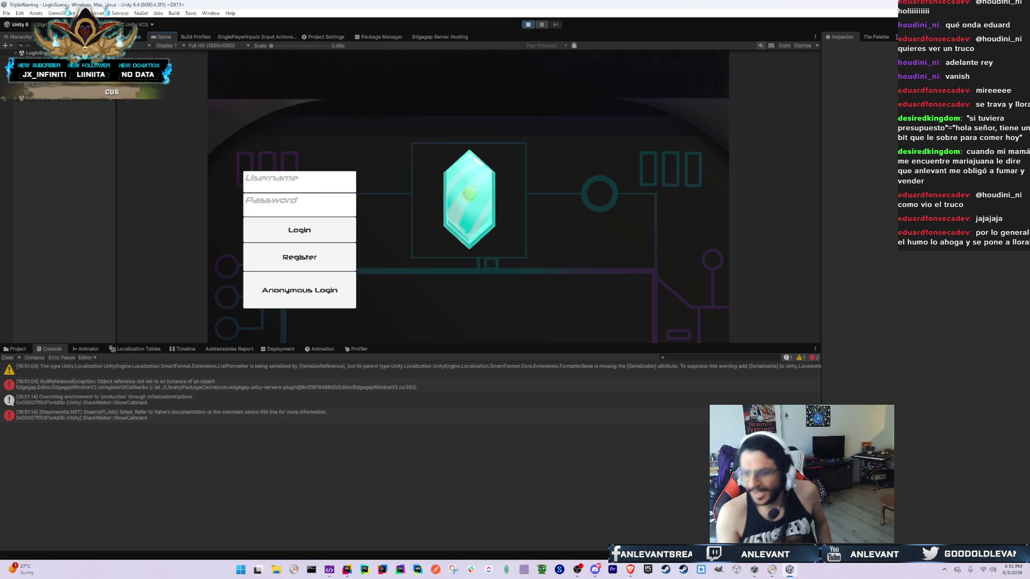
pyautogui.click(8, 357)
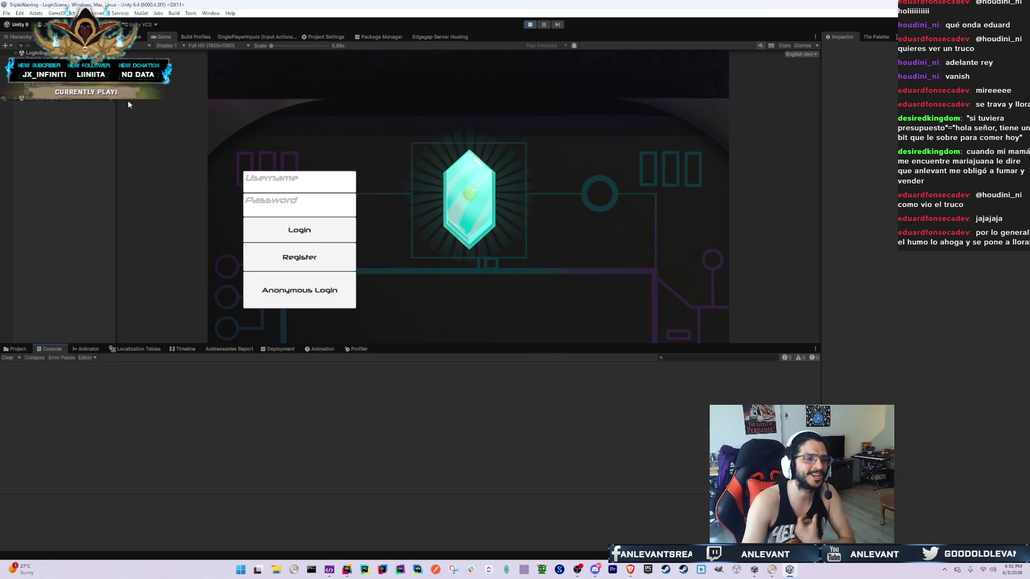
pyautogui.click(311, 185)
pyautogui.write('admin')
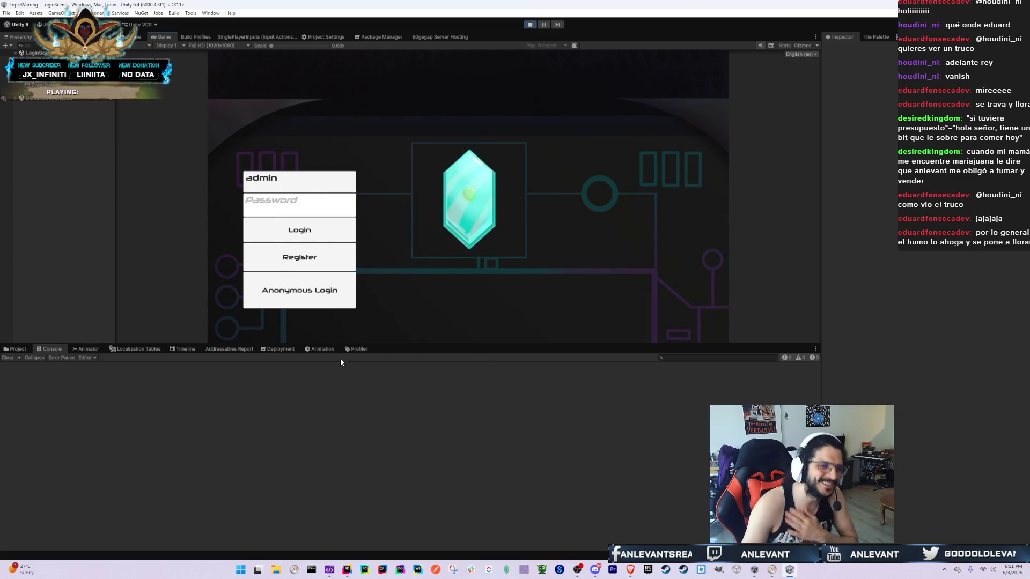
pyautogui.click(333, 201)
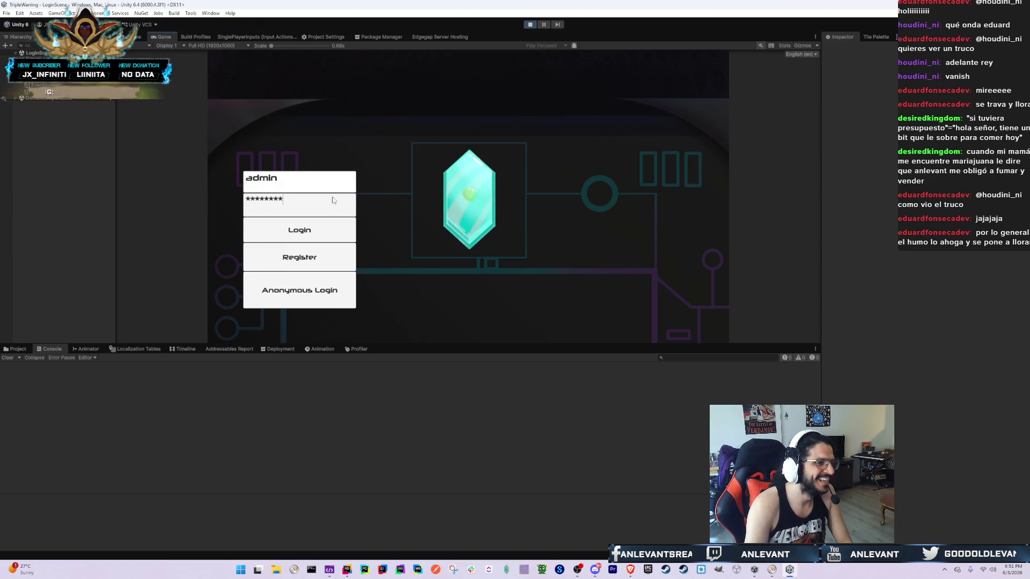
pyautogui.click(306, 231)
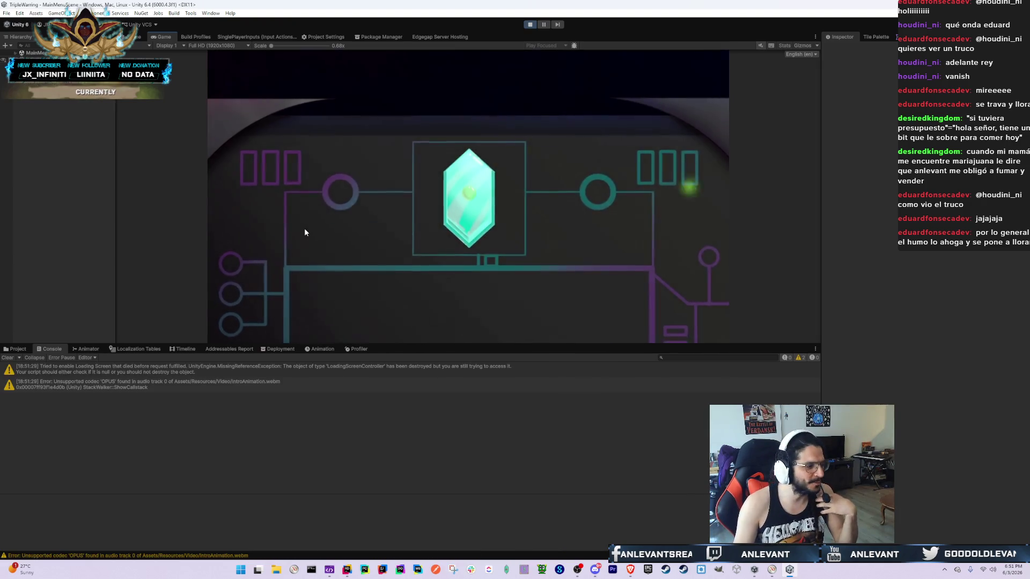
pyautogui.click(7, 357)
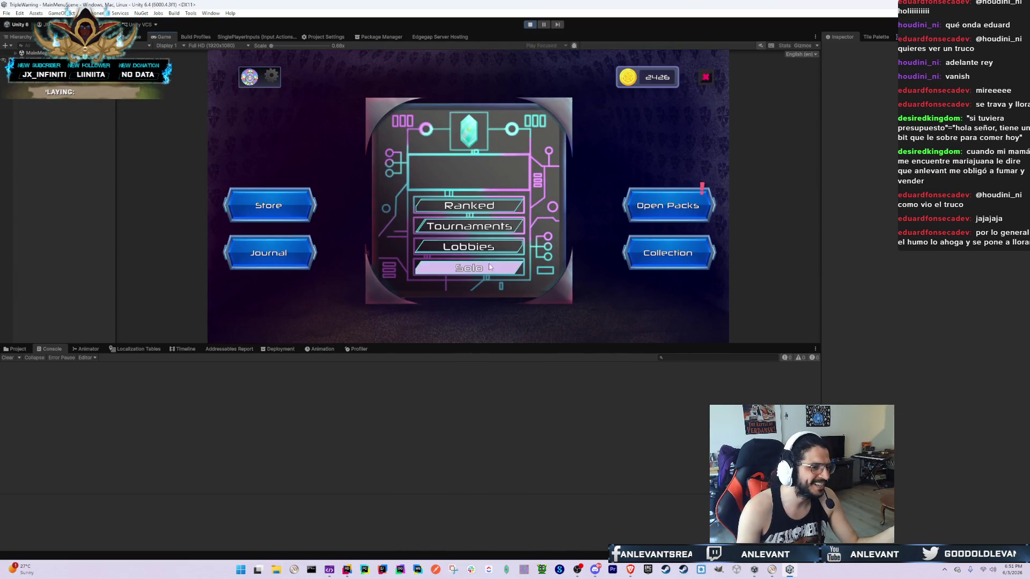
pyautogui.click(491, 256)
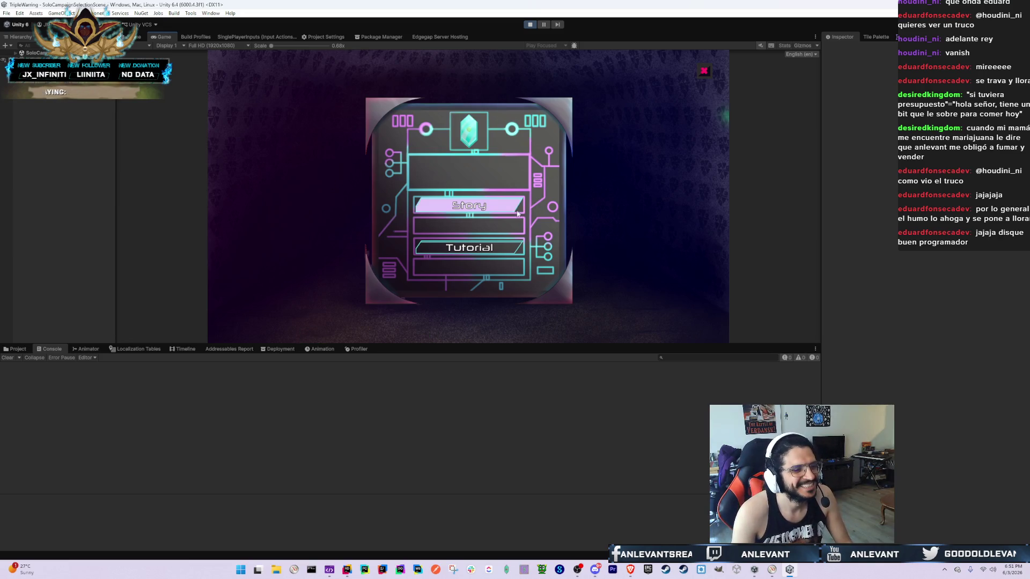
pyautogui.press('Escape')
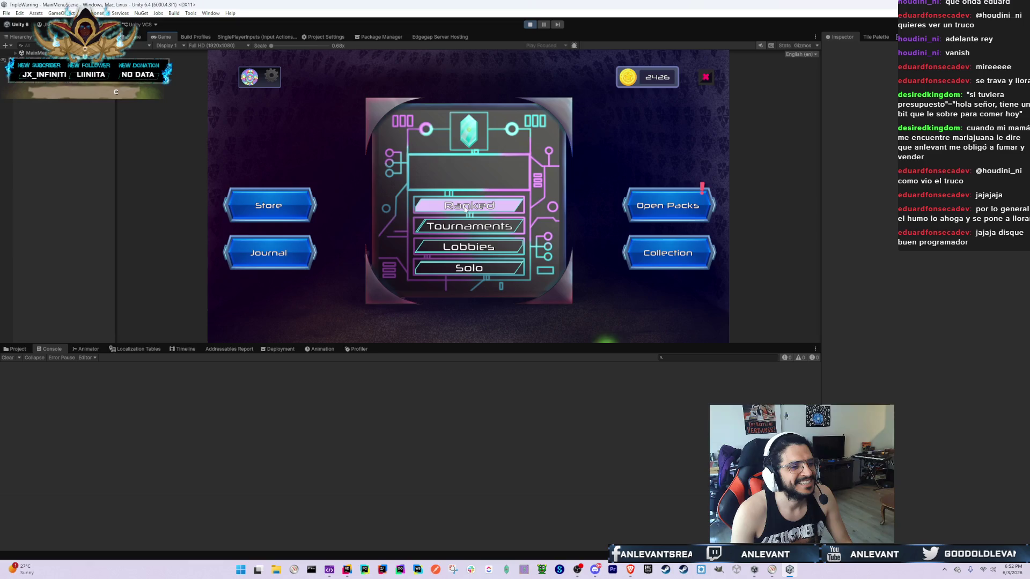
# Open the Ranked screen from the main menu, showing Bronze rank and ELO 1000.
pyautogui.click(465, 208)
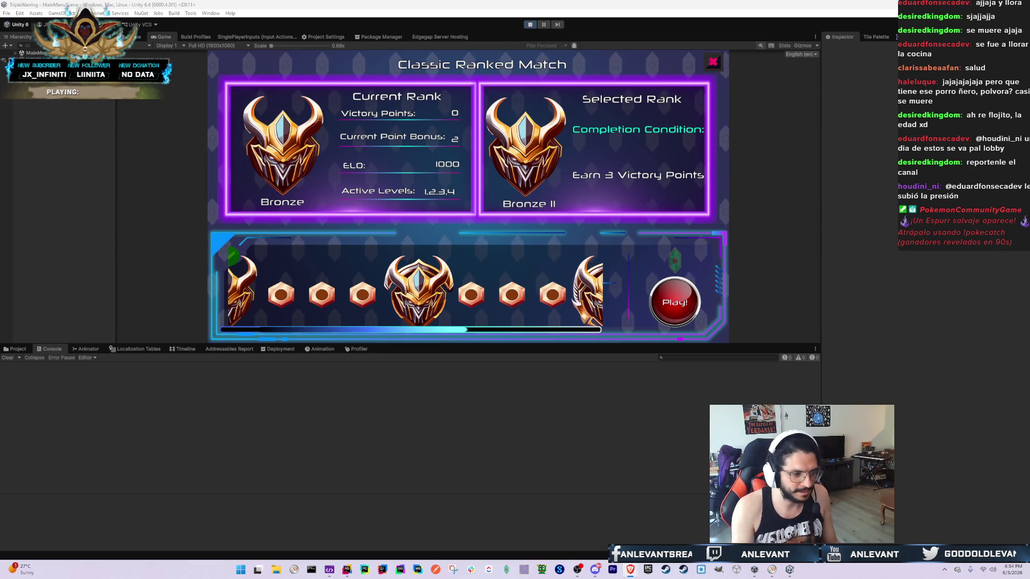
# Return to the Unity editor and press Play! to search for a ranked opponent.
pyautogui.hotkey('alt', 'Tab')
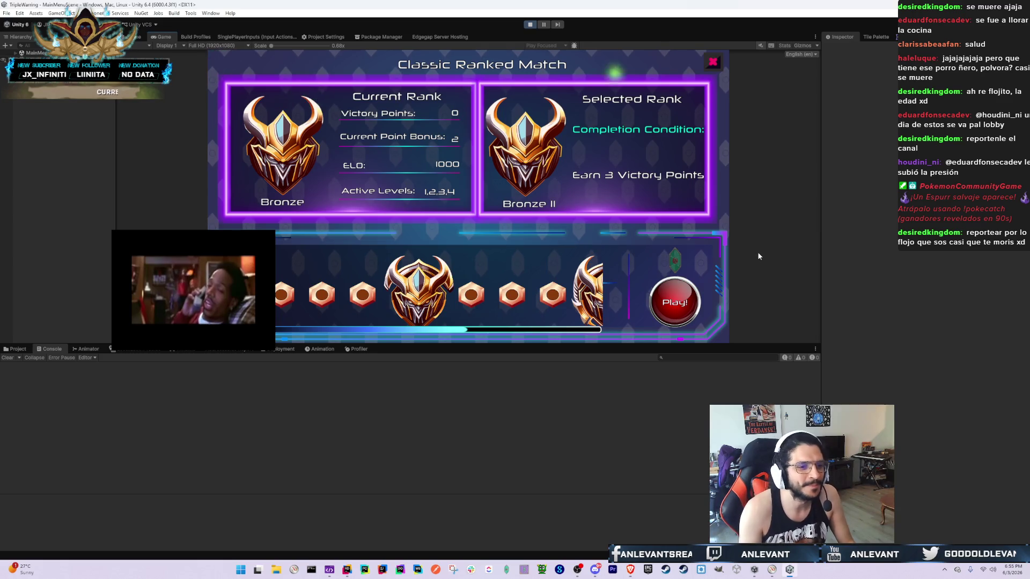
pyautogui.click(676, 311)
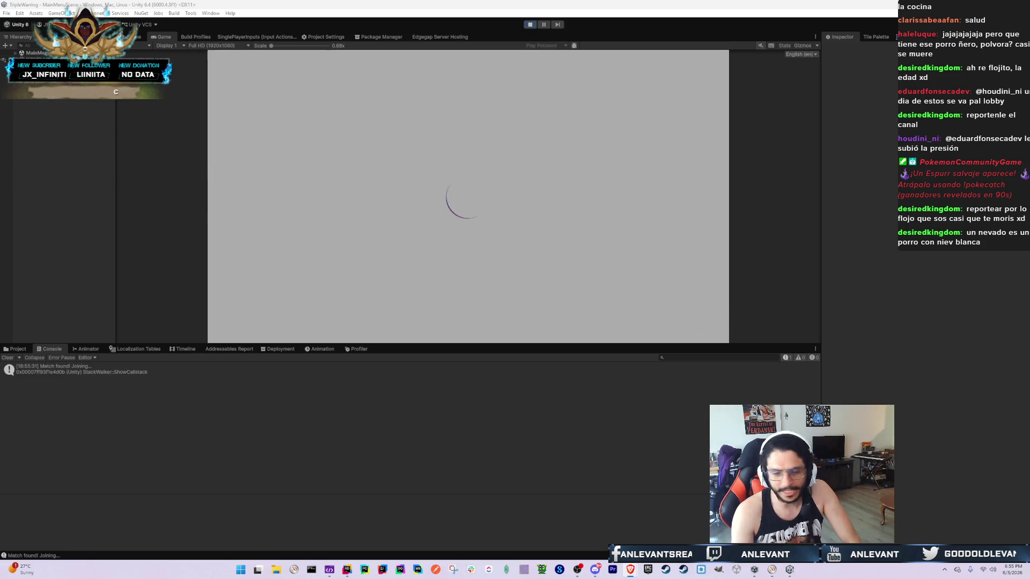
# Clear the Console, set Rule One to Plus and Rule Two to Same, and continue.
pyautogui.click(8, 357)
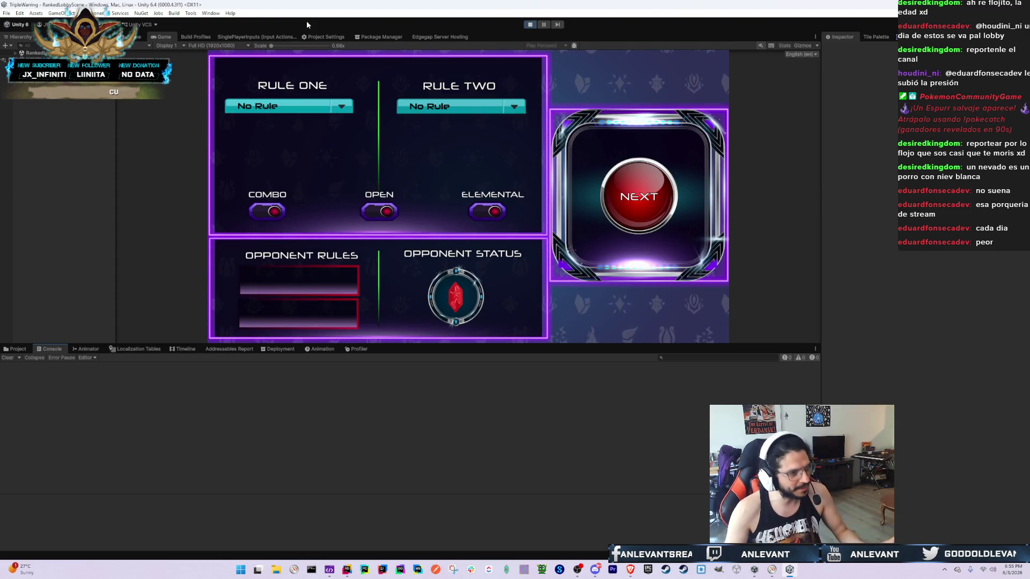
pyautogui.click(281, 103)
pyautogui.click(260, 135)
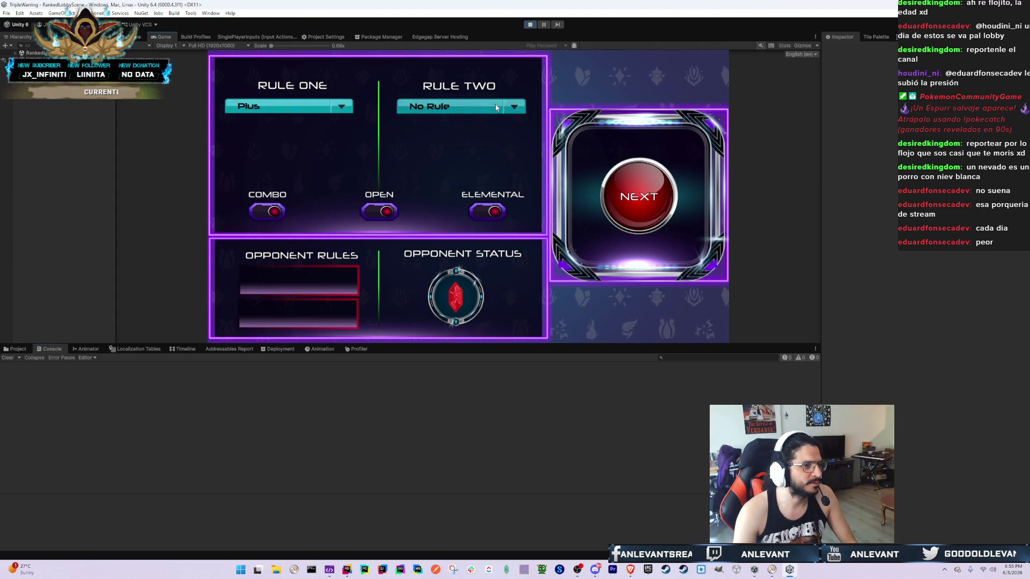
pyautogui.click(456, 106)
pyautogui.click(342, 150)
pyautogui.click(453, 107)
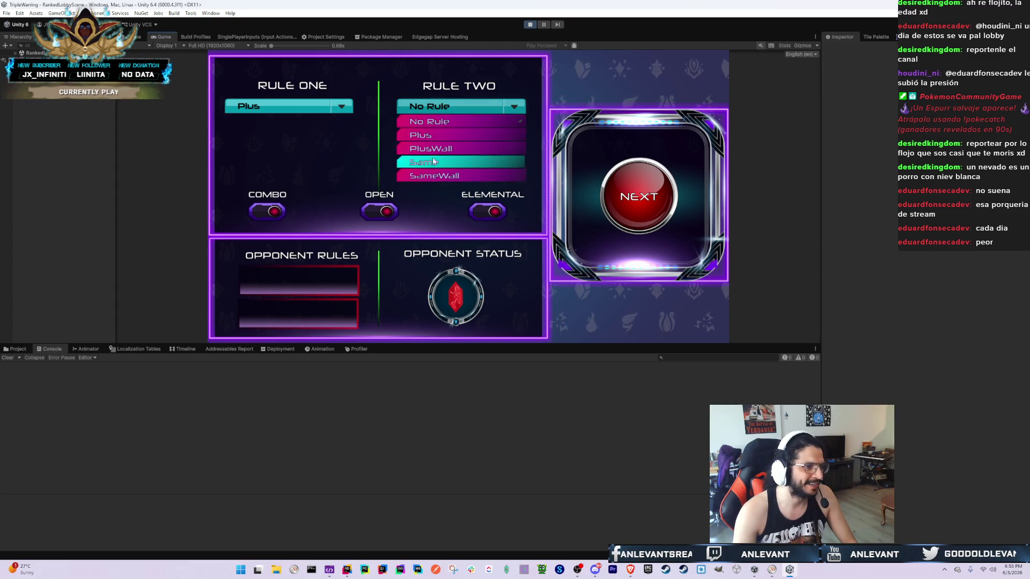
pyautogui.click(429, 162)
pyautogui.click(638, 197)
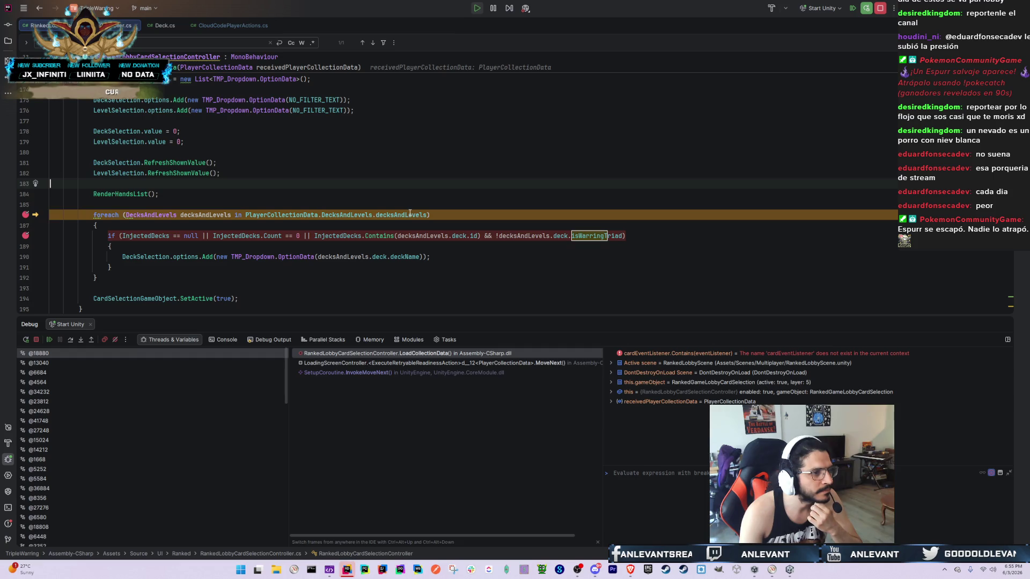
pyautogui.click(428, 226)
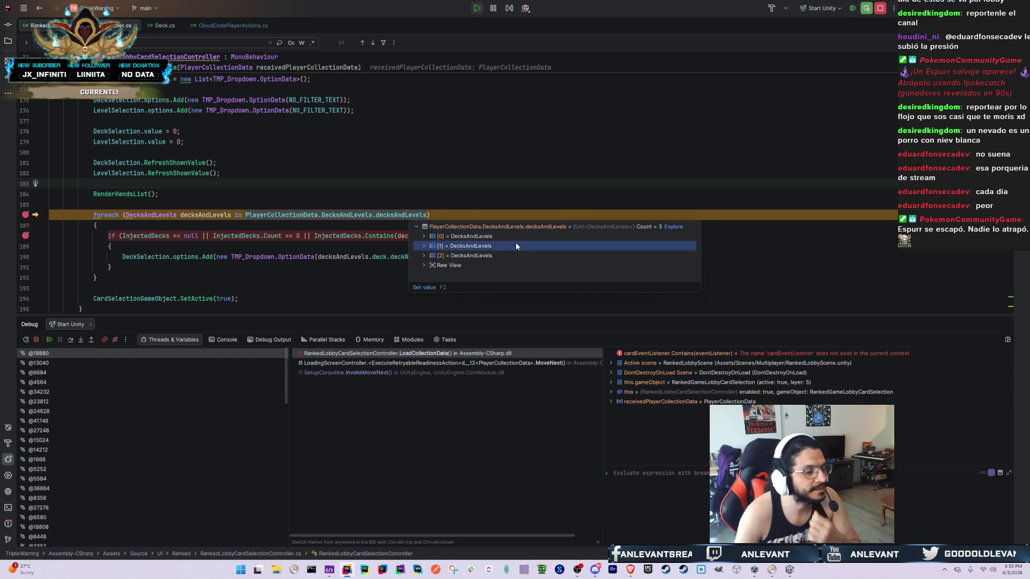
pyautogui.press('Down')
pyautogui.press('Right')
pyautogui.press('Down')
pyautogui.press('Down')
pyautogui.press('Down')
pyautogui.press('Right')
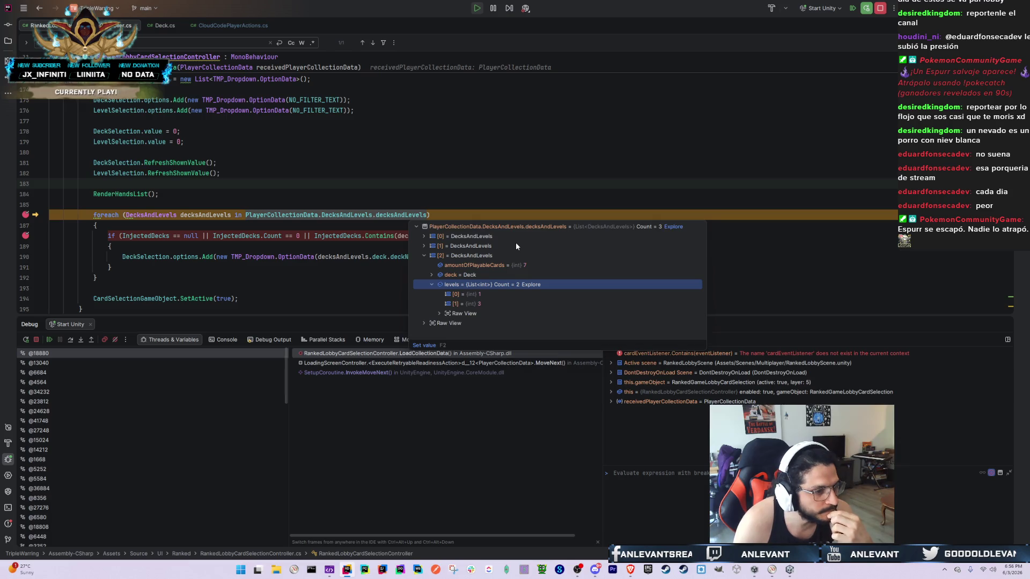
pyautogui.press('Down')
pyautogui.press('Up')
pyautogui.press('Up')
pyautogui.press('Right')
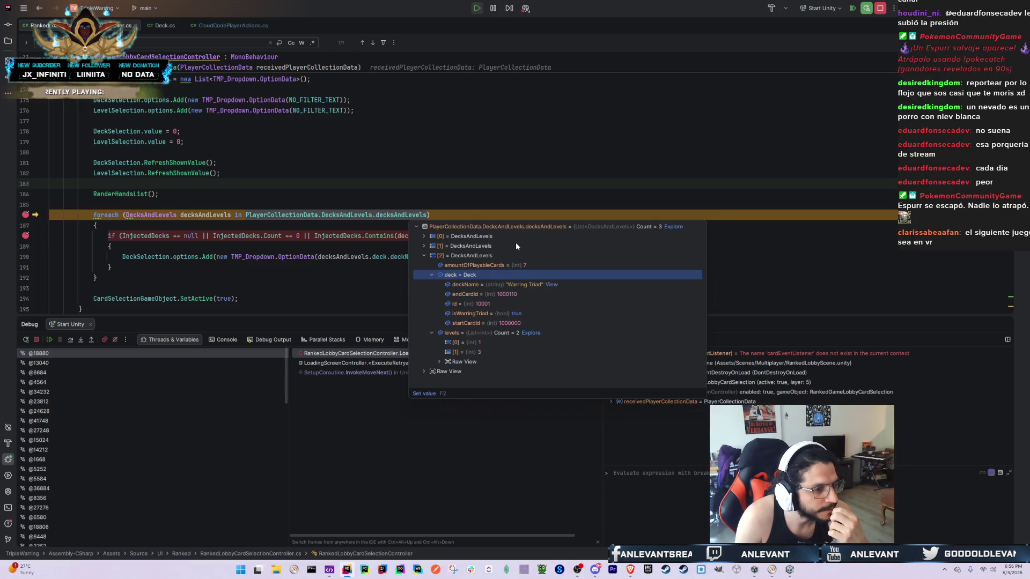
pyautogui.press('Down')
pyautogui.press('Down')
pyautogui.press('Down')
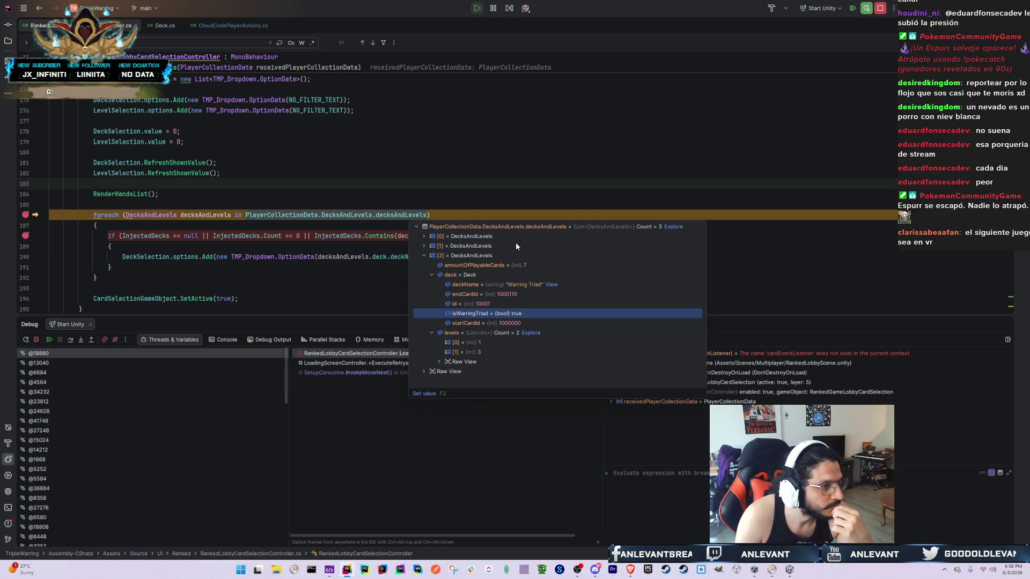
pyautogui.click(347, 257)
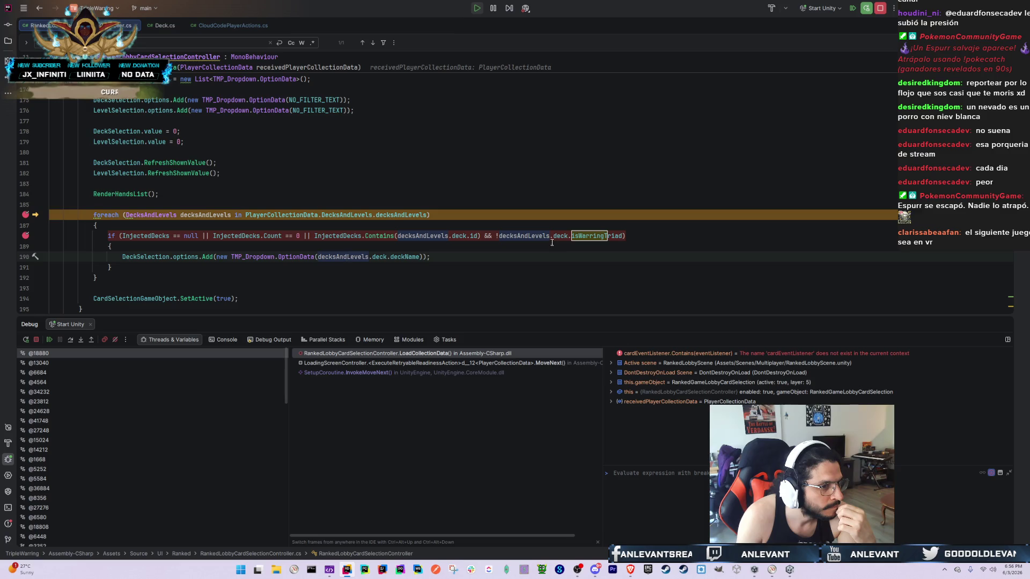
pyautogui.click(476, 236)
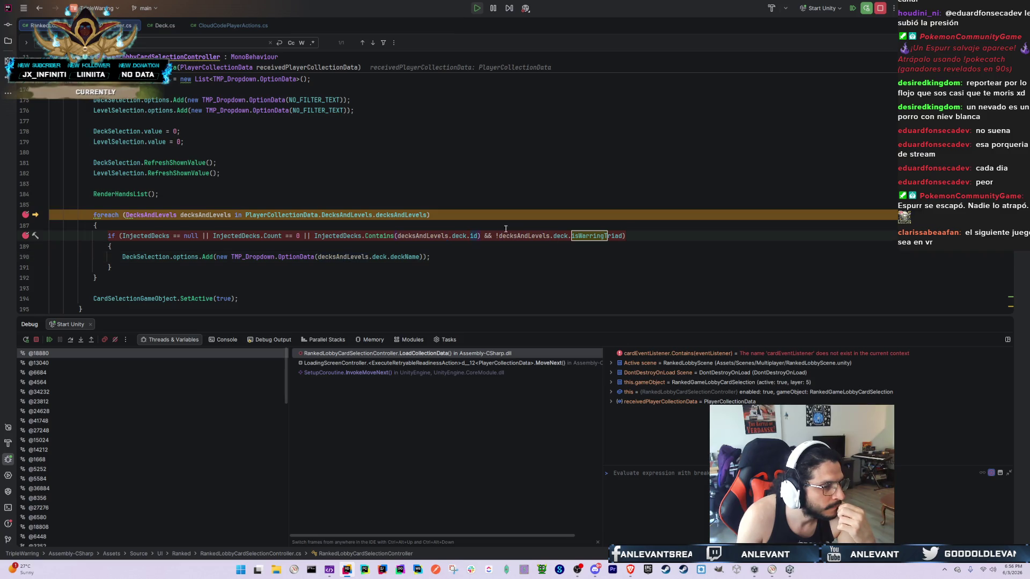
pyautogui.click(633, 238)
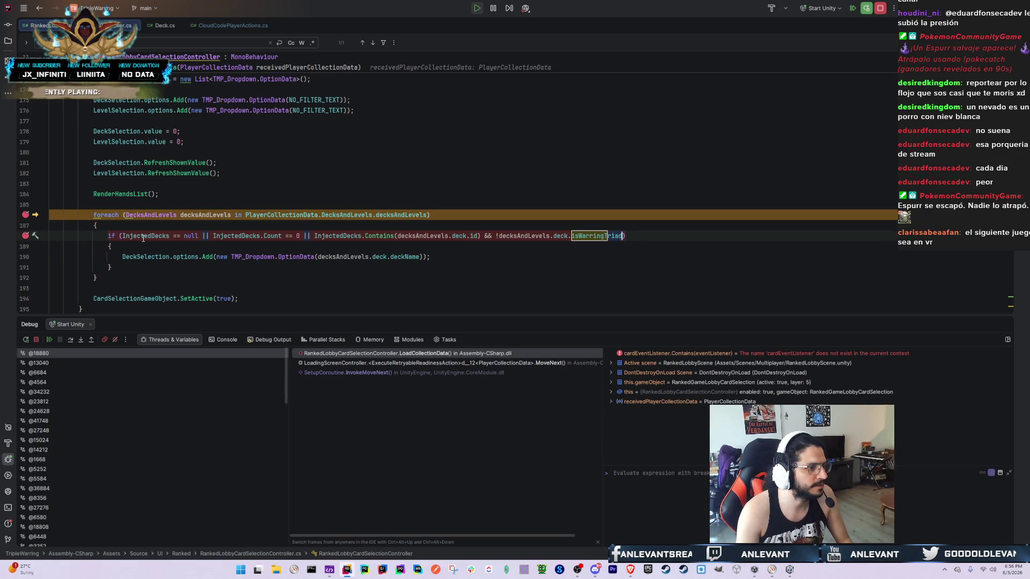
pyautogui.click(393, 236)
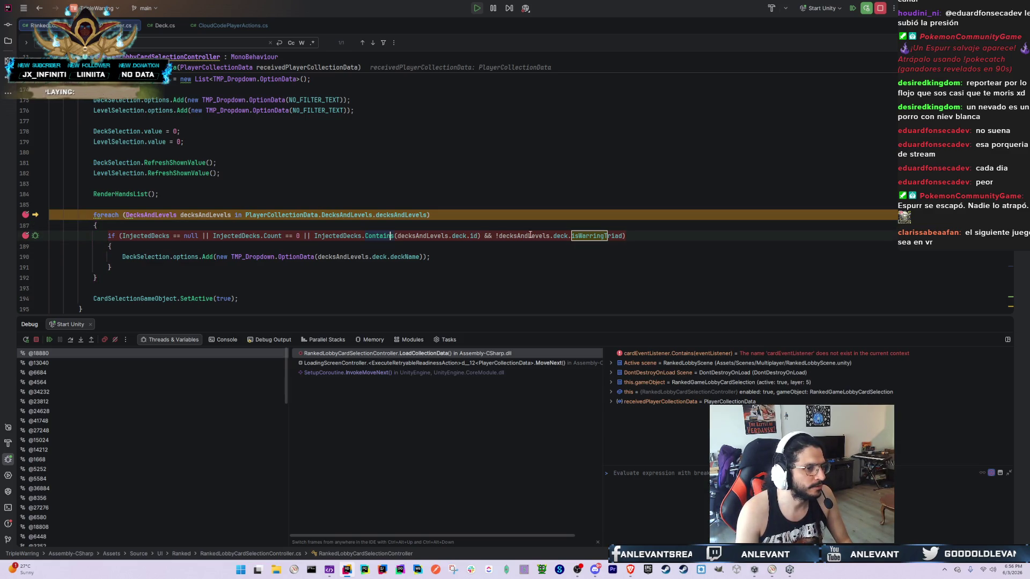
pyautogui.hotkey('ctrl', 'w')
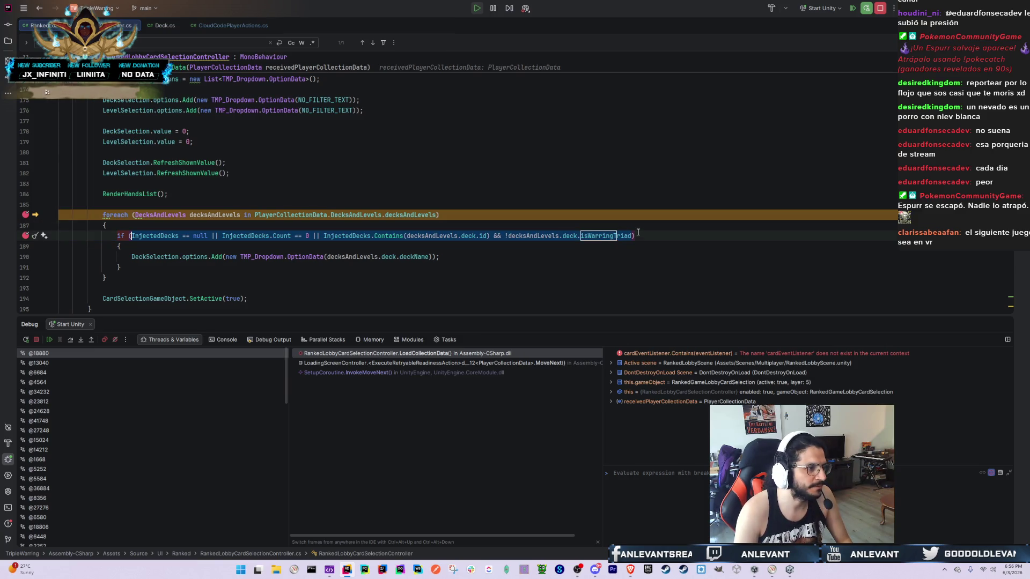
# Resume to the line 188 breakpoint, inspect the current decksAndLevels entry's deck, and step past.
pyautogui.click(667, 354)
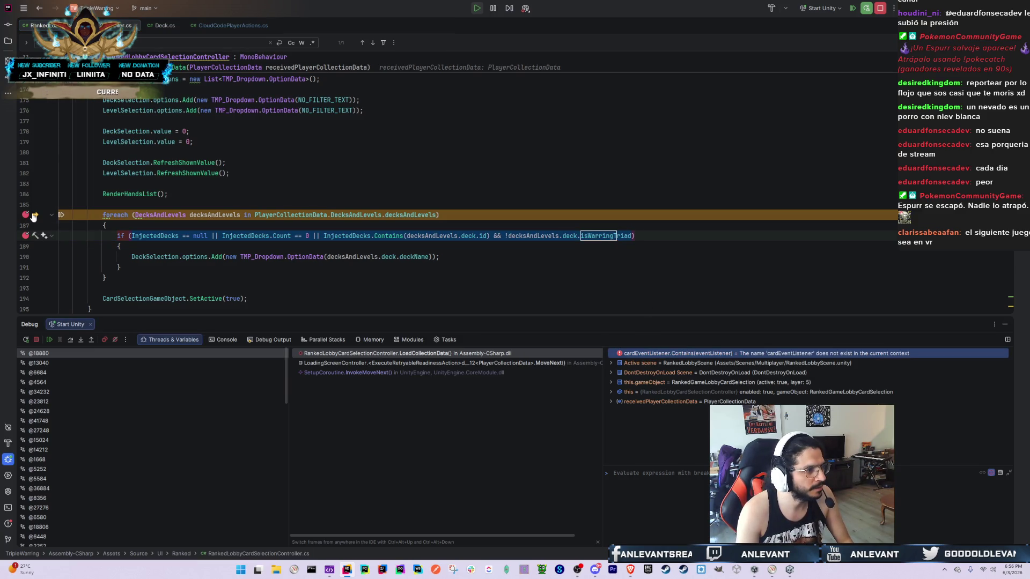
pyautogui.click(49, 340)
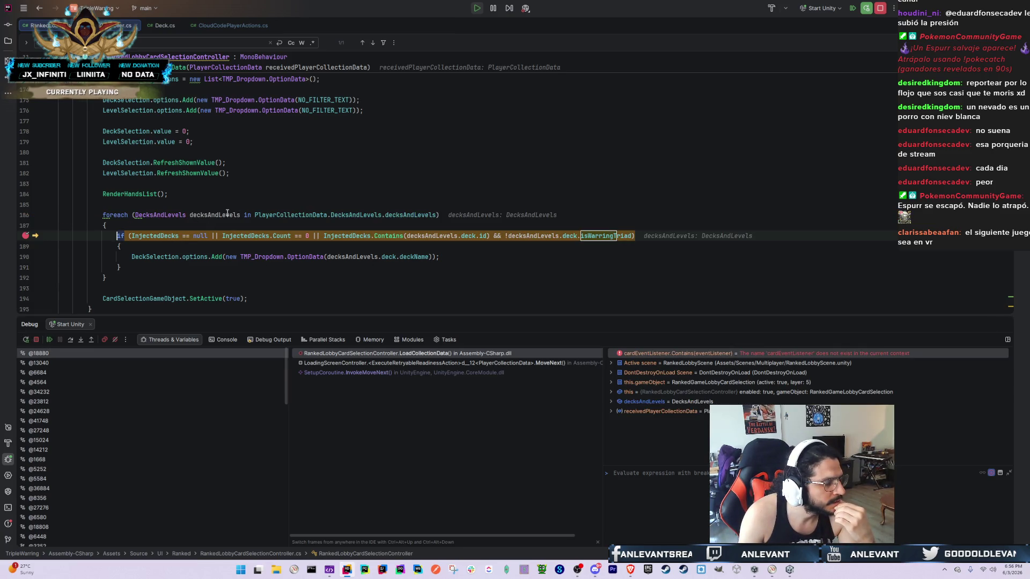
pyautogui.moveTo(228, 215)
pyautogui.click(254, 228)
pyautogui.doubleClick(358, 245)
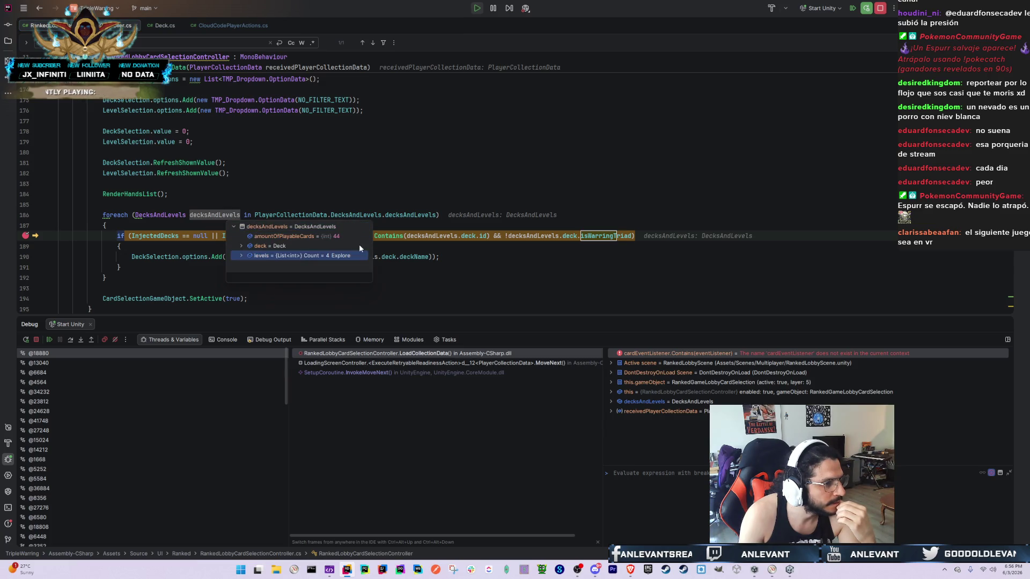
pyautogui.click(71, 339)
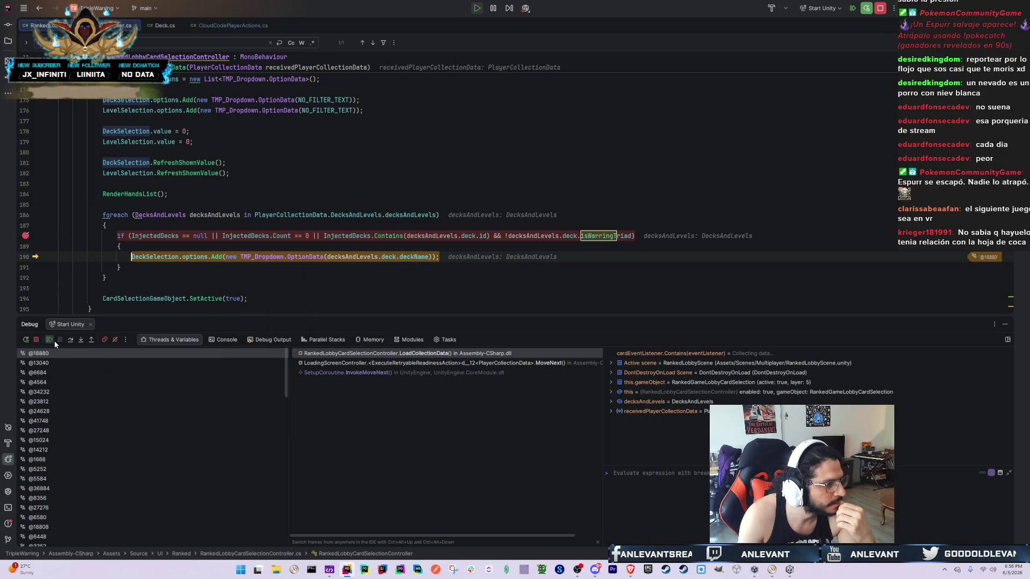
# Continue to the breakpoint, inspect the Crimson Echoes deck's name and flags, and step over.
pyautogui.click(50, 340)
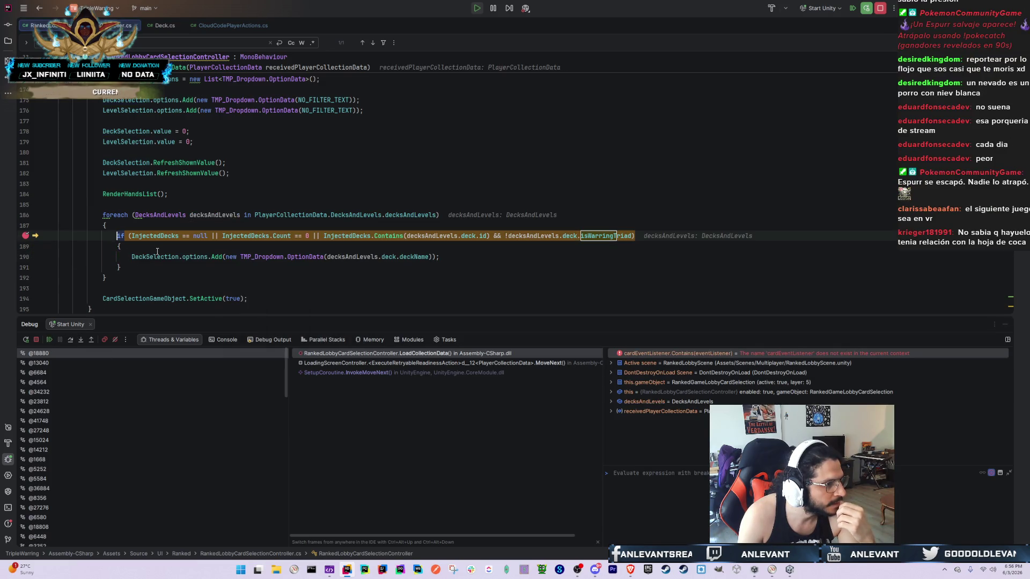
pyautogui.moveTo(165, 236)
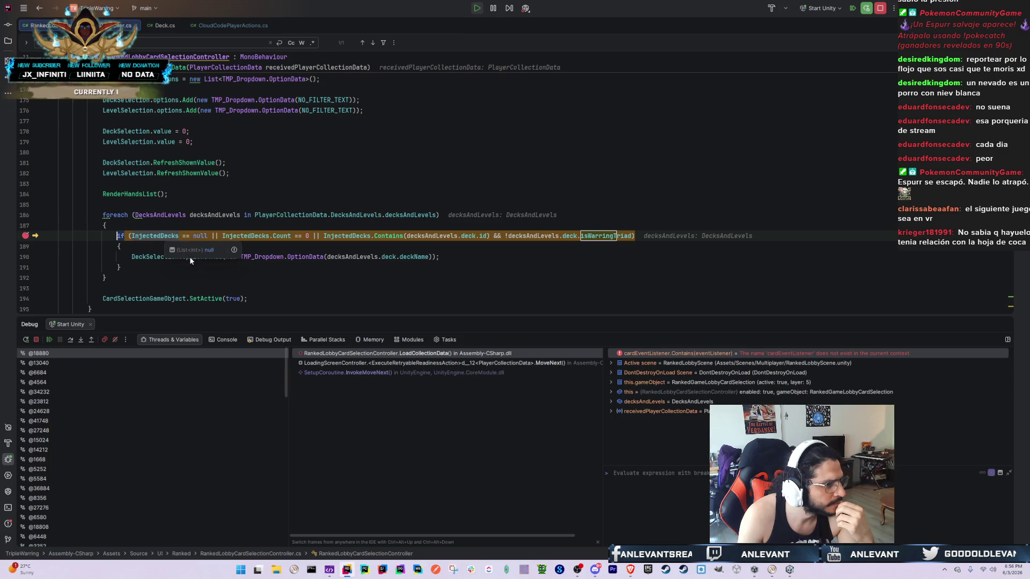
pyautogui.click(223, 215)
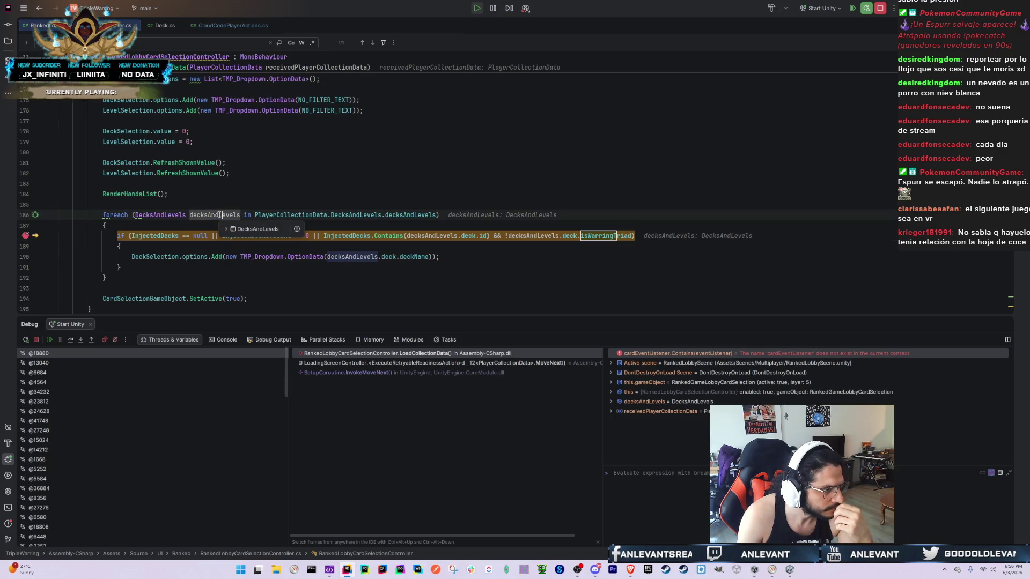
pyautogui.click(234, 229)
pyautogui.click(266, 247)
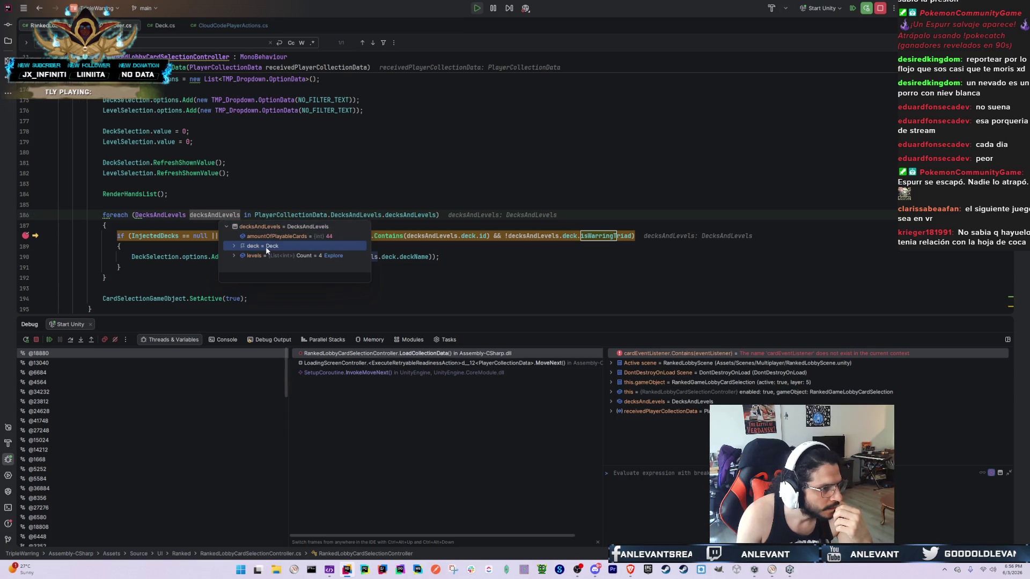
pyautogui.click(233, 246)
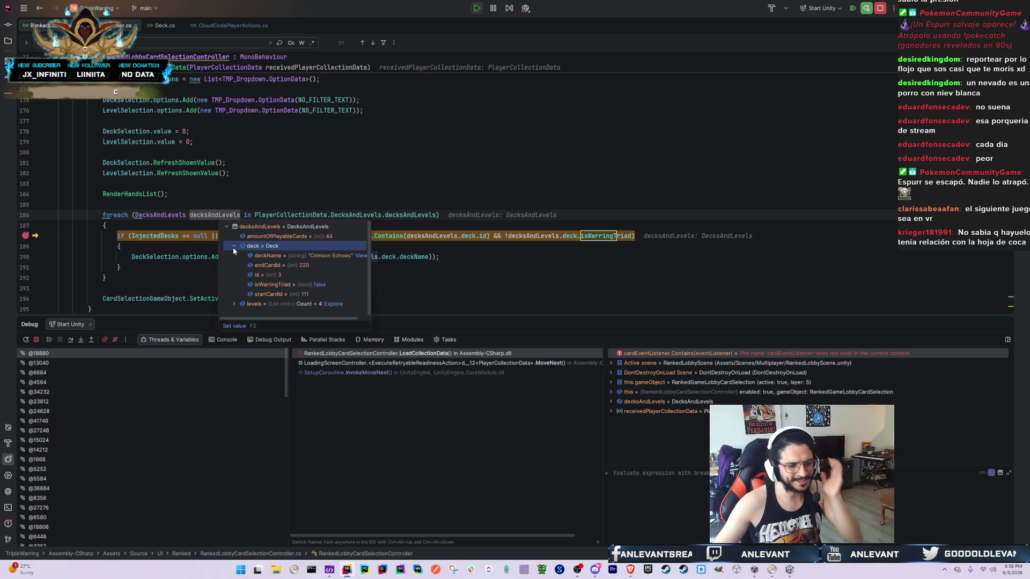
pyautogui.press('Escape')
pyautogui.click(70, 340)
# Continue to the next iteration and confirm the Warring Triad deck's isWarringTriad is true.
pyautogui.click(53, 339)
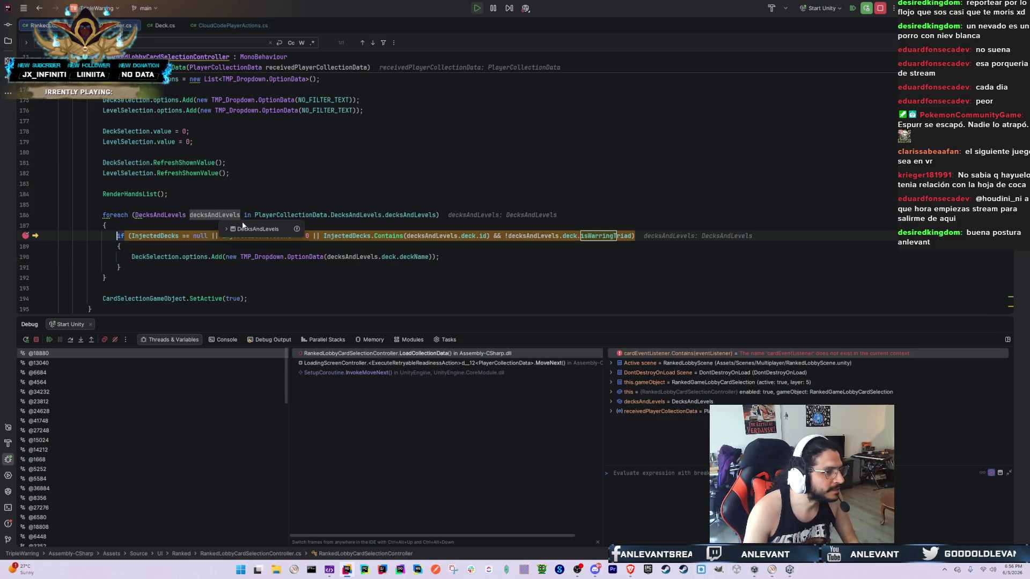
pyautogui.moveTo(240, 218)
pyautogui.click(268, 246)
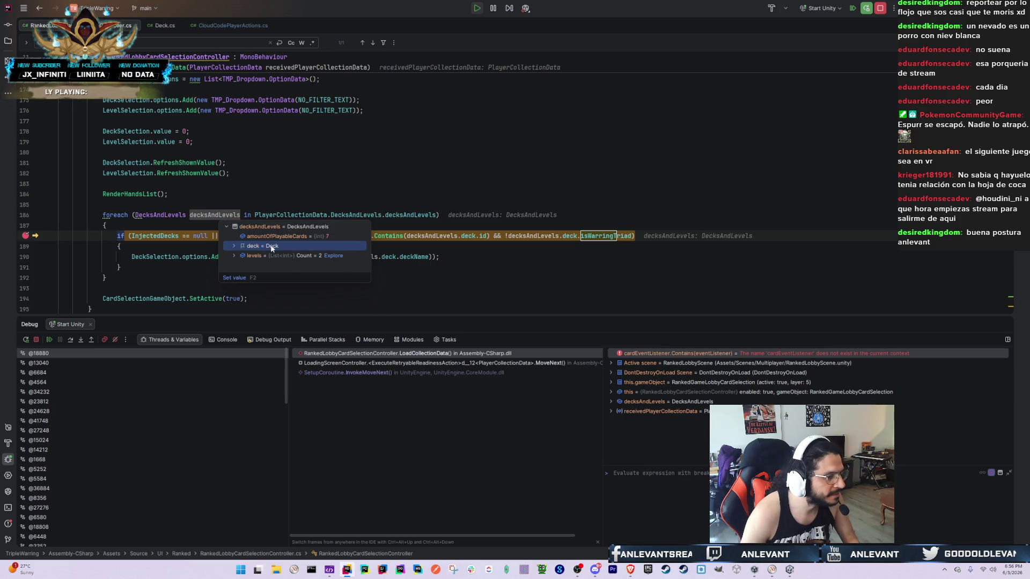
pyautogui.press('Right')
pyautogui.press('Down')
pyautogui.press('Down')
pyautogui.press('Down')
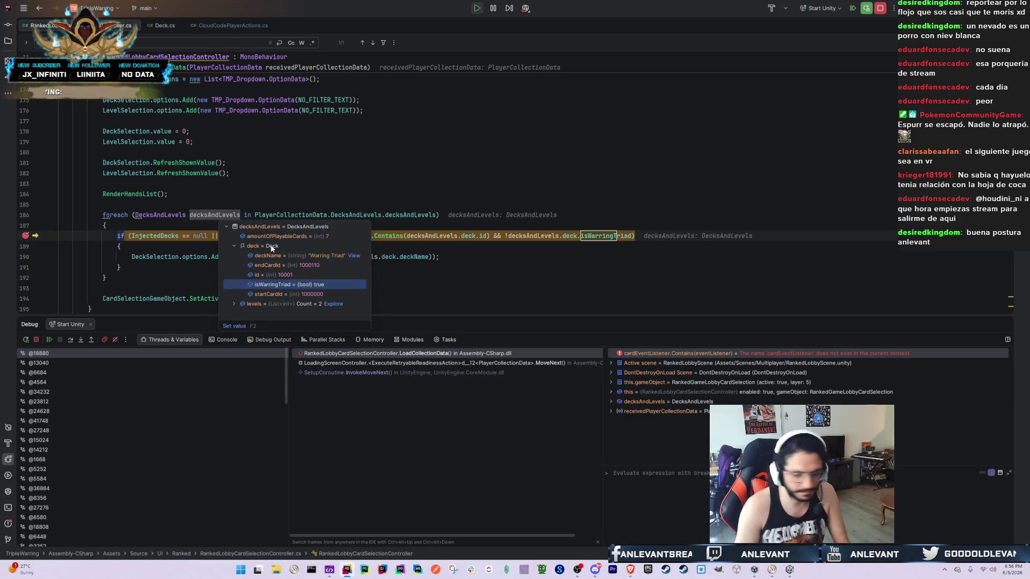
pyautogui.press('Escape')
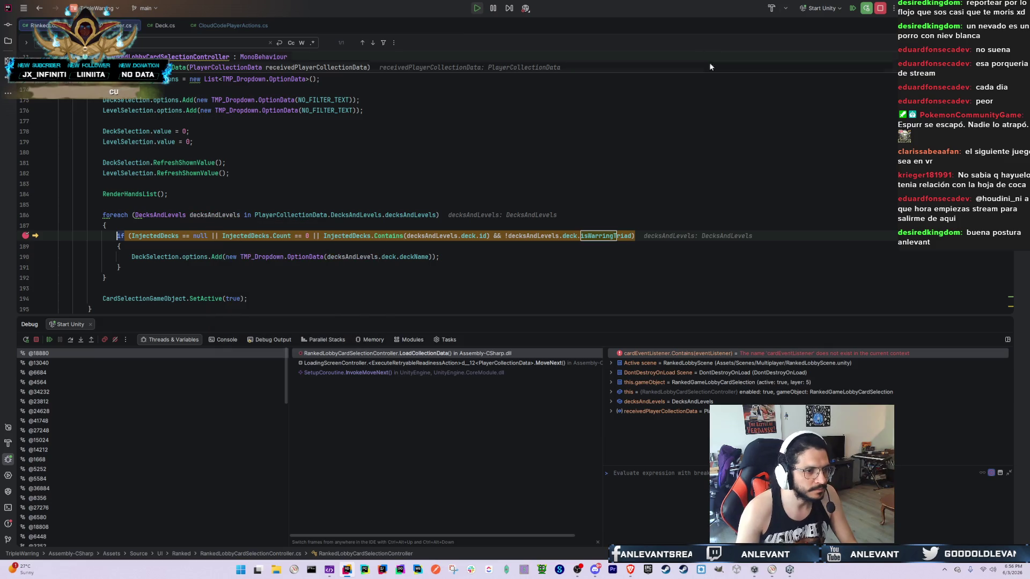
# Select and evaluate the line 188 if-condition, examining its isWarringTriad negation.
pyautogui.press('End')
pyautogui.hotkey('ctrl', 'w')
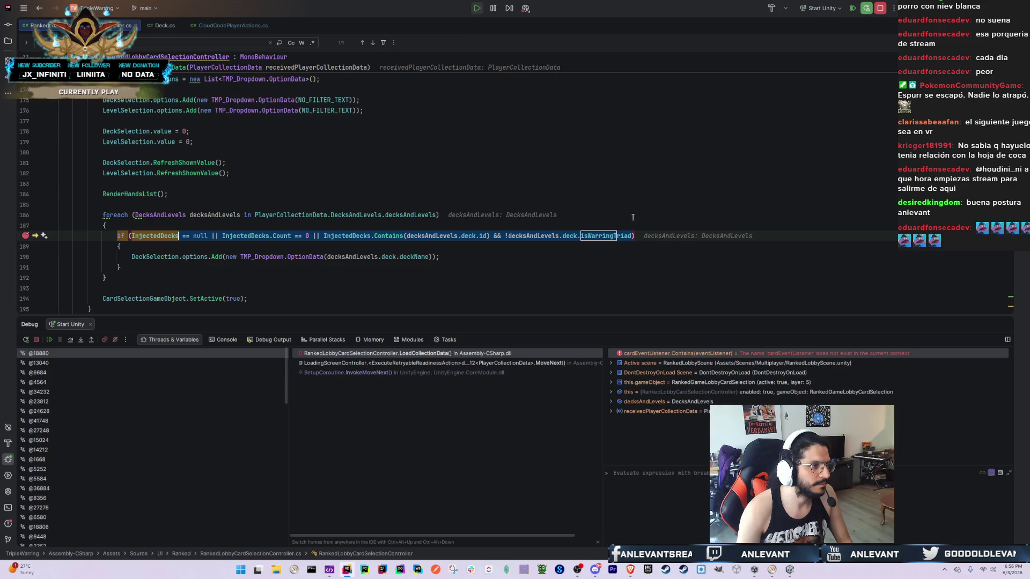
pyautogui.hotkey('alt', 'F8')
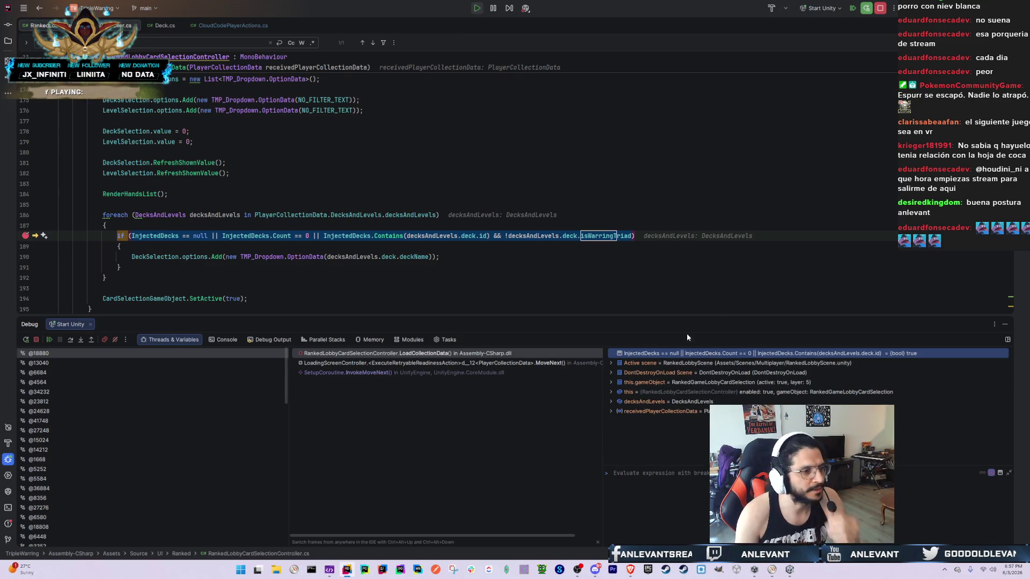
pyautogui.click(490, 236)
pyautogui.moveTo(502, 236)
pyautogui.mouseDown()
pyautogui.moveTo(263, 243)
pyautogui.moveTo(629, 230)
pyautogui.mouseUp()
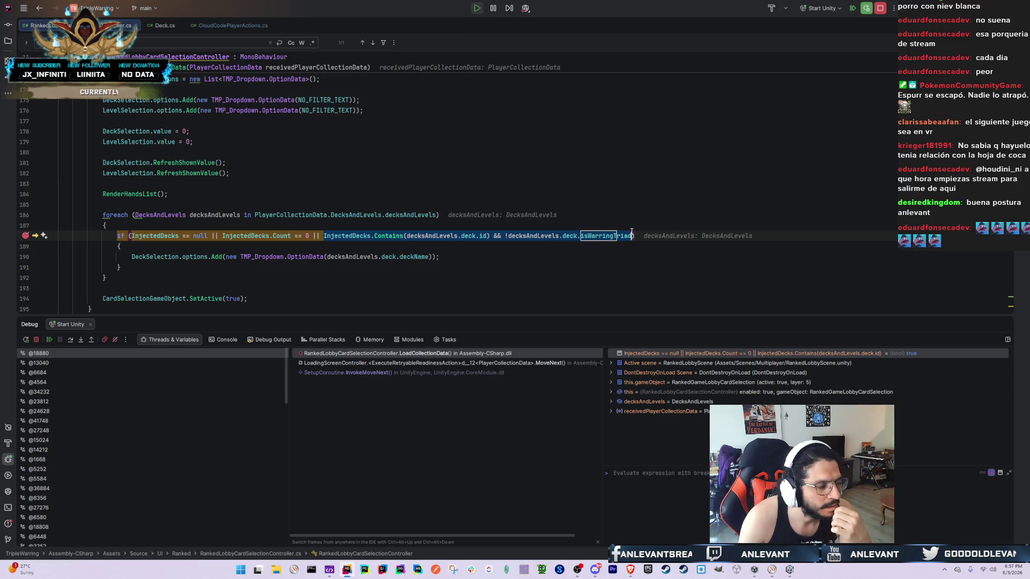
pyautogui.click(634, 233)
pyautogui.moveTo(634, 236); pyautogui.dragTo(505, 237)
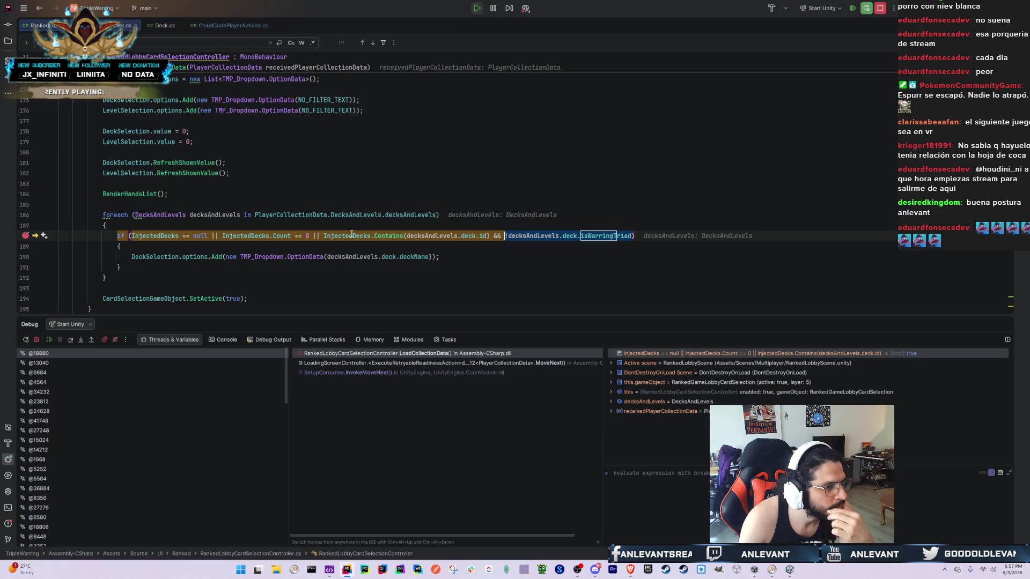
pyautogui.click(540, 228)
# Wrap the InjectedDecks checks in parentheses before && !isWarringTriad and resume the game.
pyautogui.moveTo(117, 236); pyautogui.dragTo(349, 236)
pyautogui.moveTo(523, 236); pyautogui.dragTo(503, 236)
pyautogui.write('(')
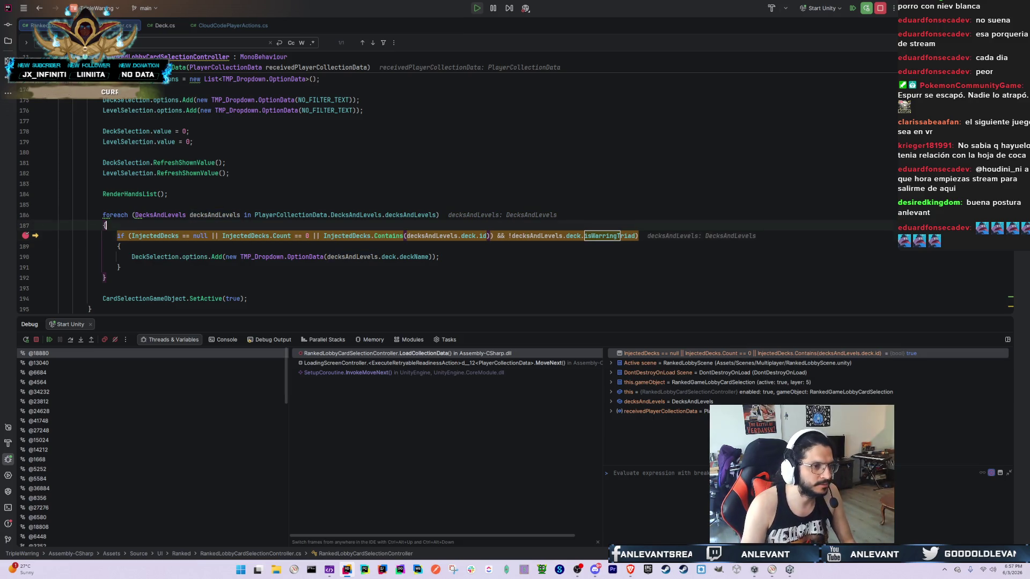
pyautogui.click(642, 236)
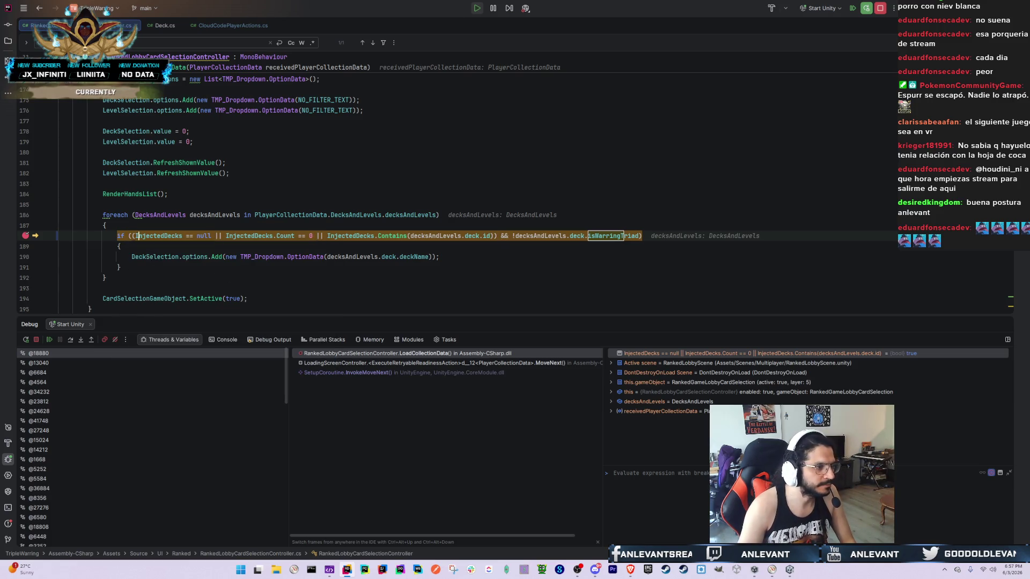
pyautogui.click(49, 340)
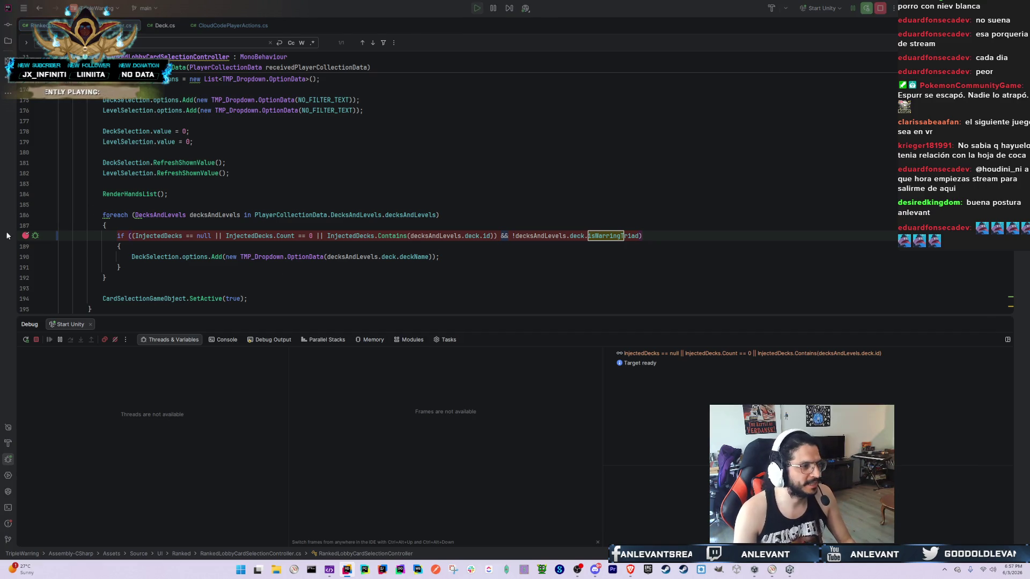
# Switch back to the Unity editor and exit Play mode.
pyautogui.hotkey('alt', 'Tab')
pyautogui.click(530, 25)
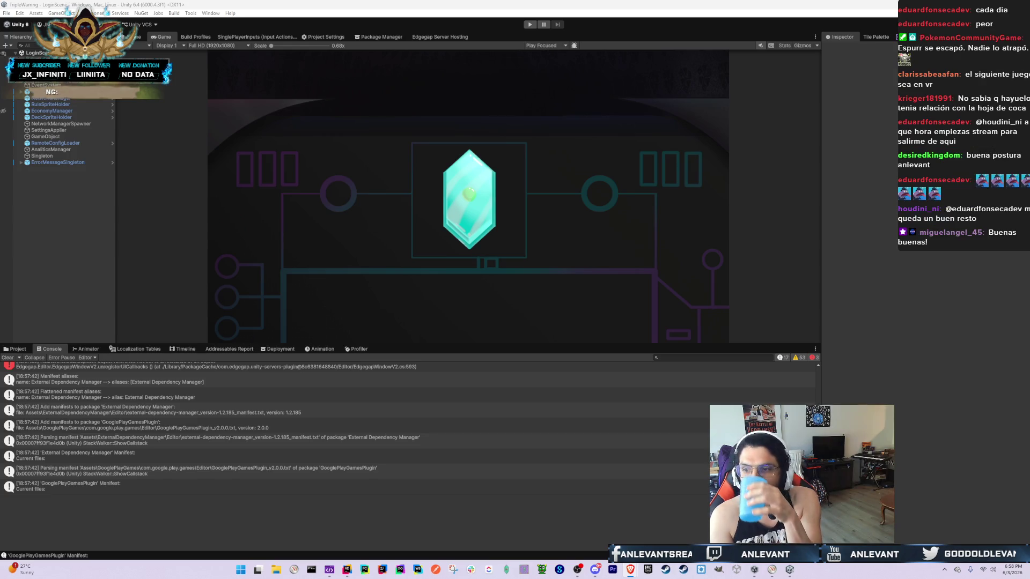
# Return to Unity, empty the Console log, and enter Play mode again.
pyautogui.hotkey('alt', 'Tab')
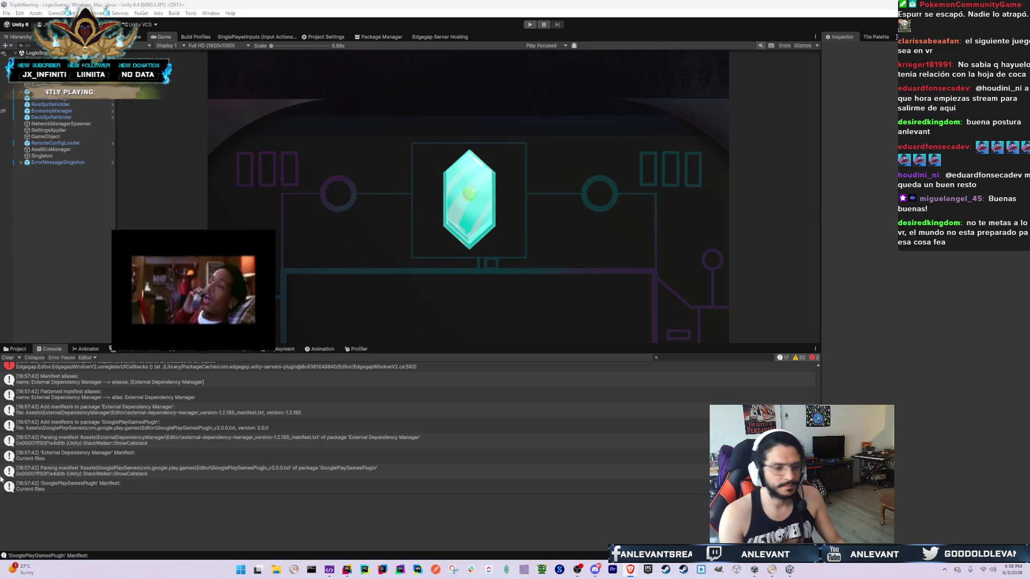
pyautogui.hotkey('alt', 'Tab')
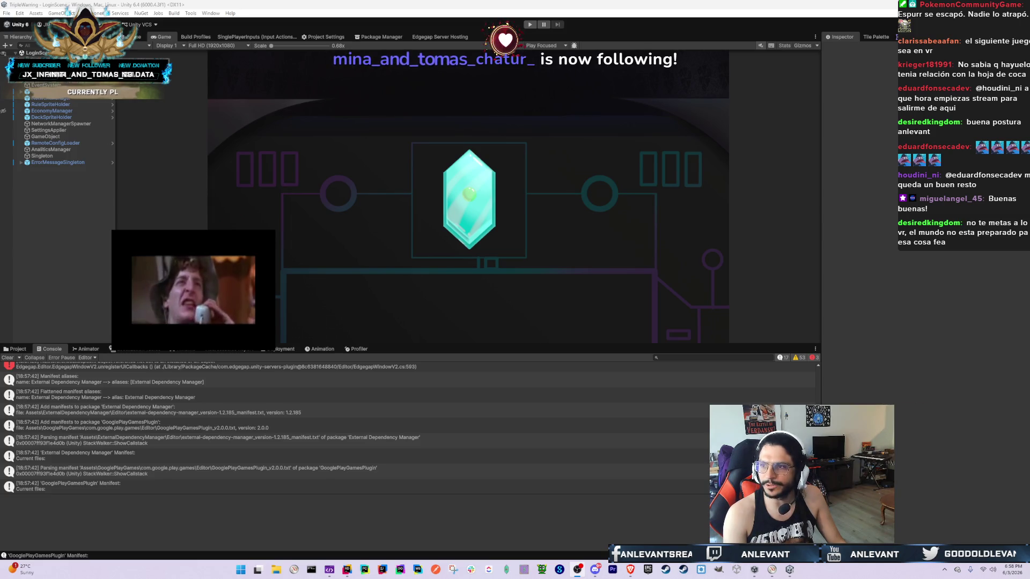
pyautogui.hotkey('alt', 'Tab')
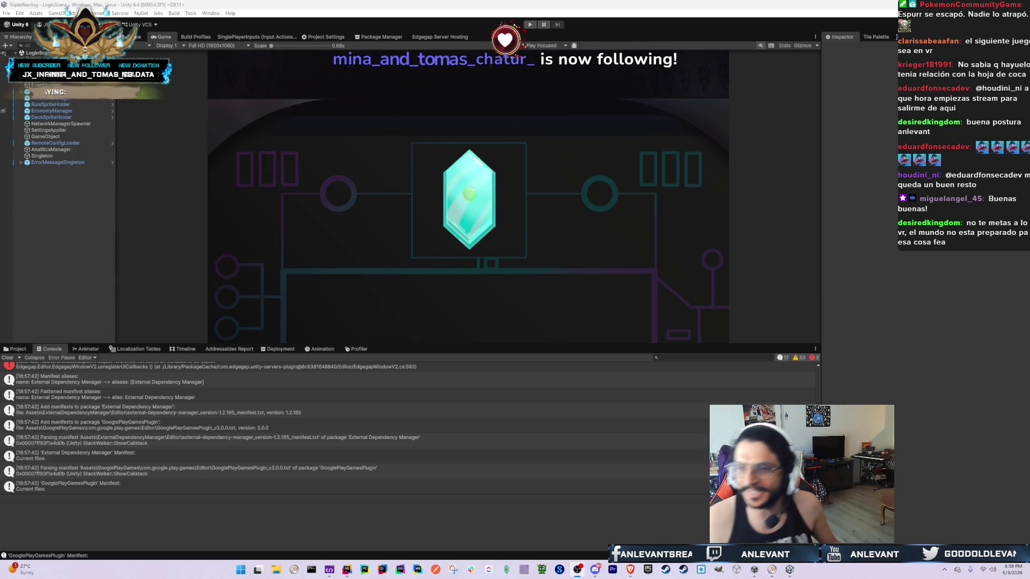
pyautogui.hotkey('alt', 'Tab')
pyautogui.click(381, 263)
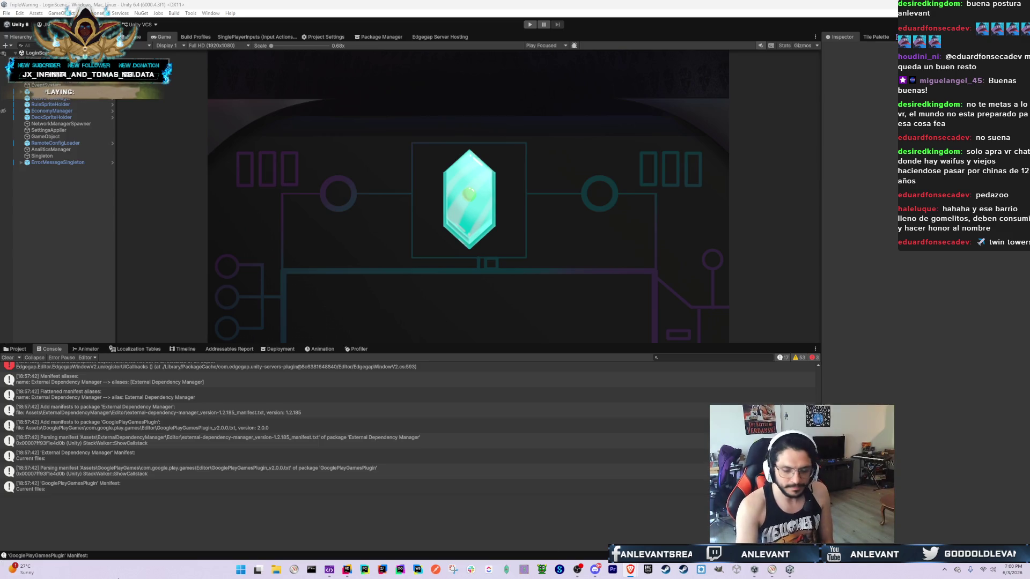
pyautogui.press('XF86AudioRaiseVolume')
pyautogui.press('XF86AudioLowerVolume')
pyautogui.press('XF86AudioLowerVolume')
pyautogui.press('XF86AudioLowerVolume')
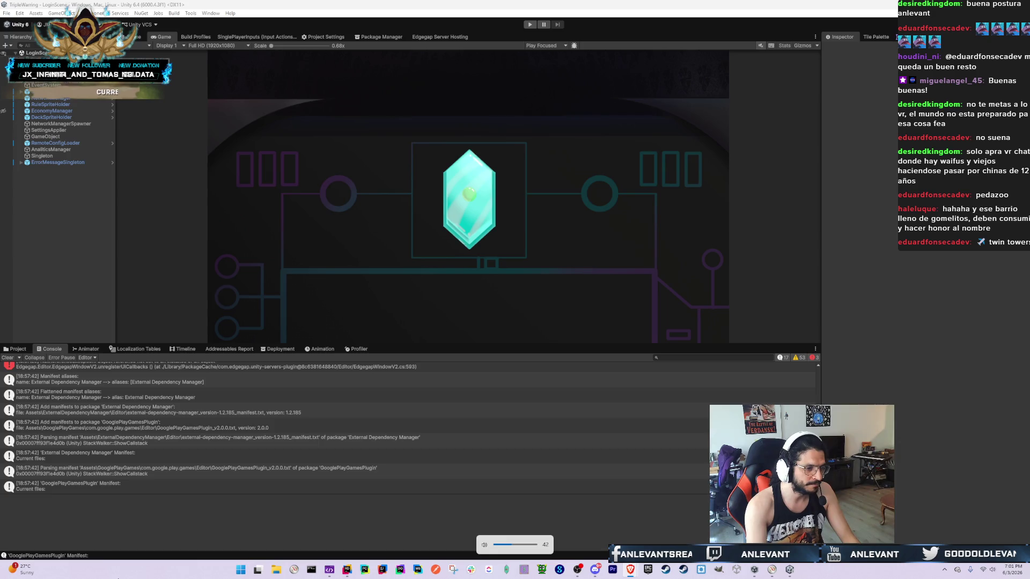
pyautogui.click(8, 358)
pyautogui.click(530, 24)
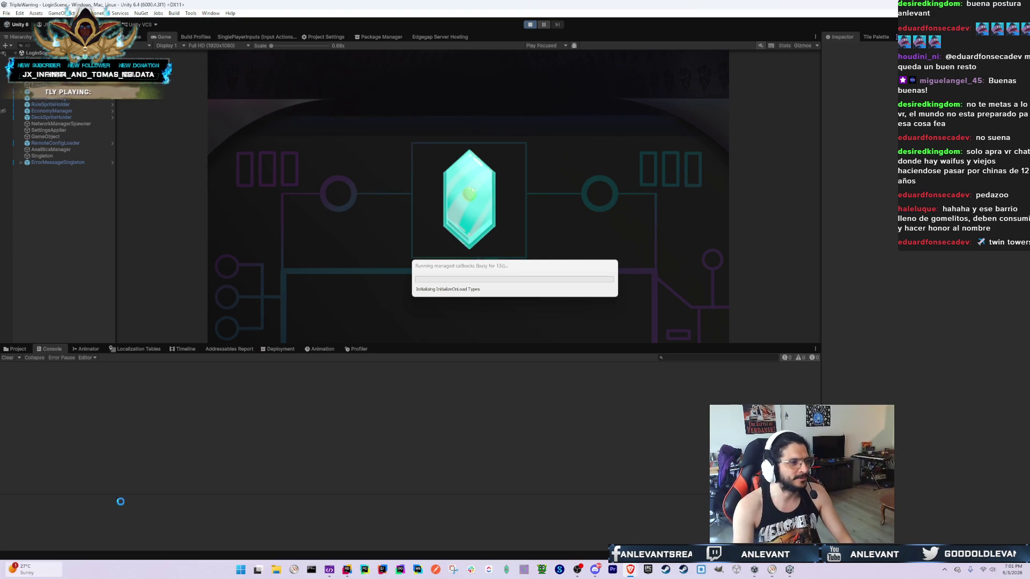
# Sign into the game with the test account's username and password.
pyautogui.moveTo(24, 570)
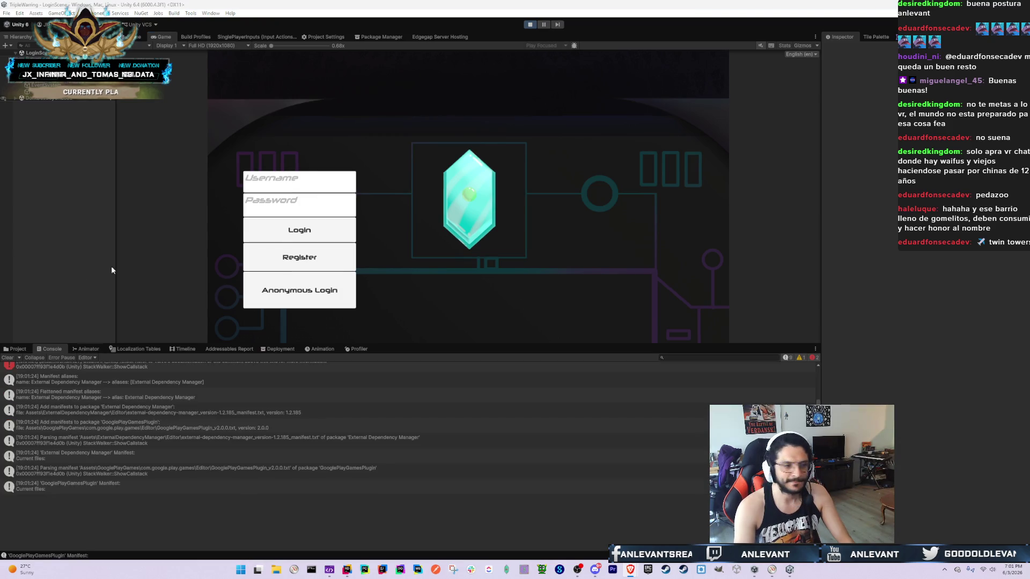
pyautogui.click(7, 357)
pyautogui.write('admin')
pyautogui.click(317, 202)
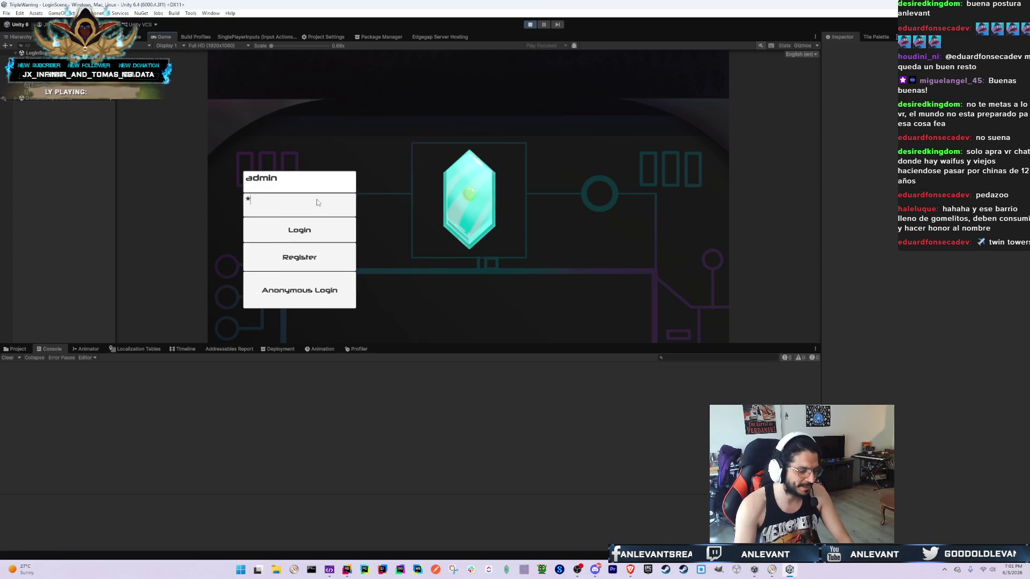
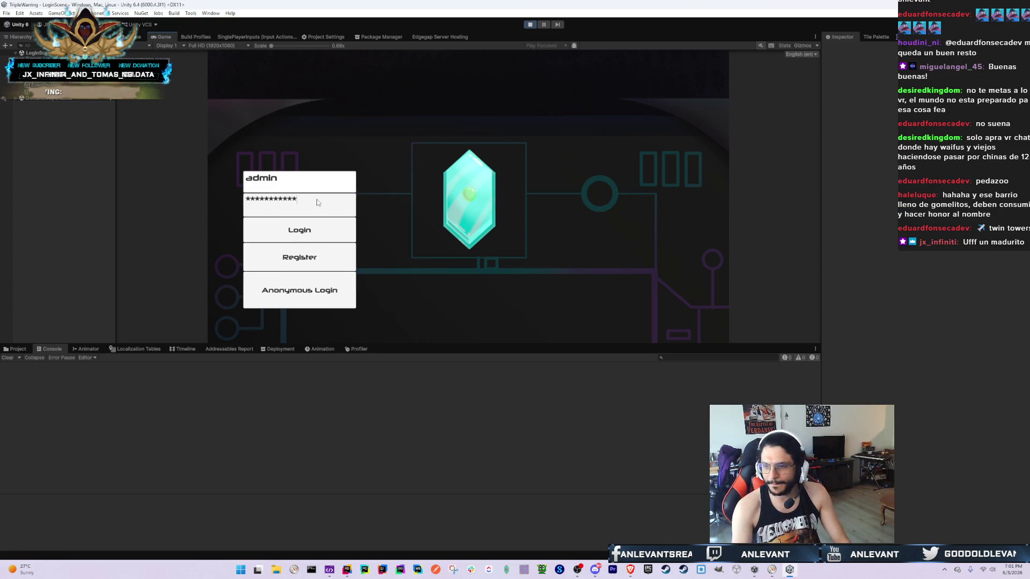
pyautogui.click(331, 229)
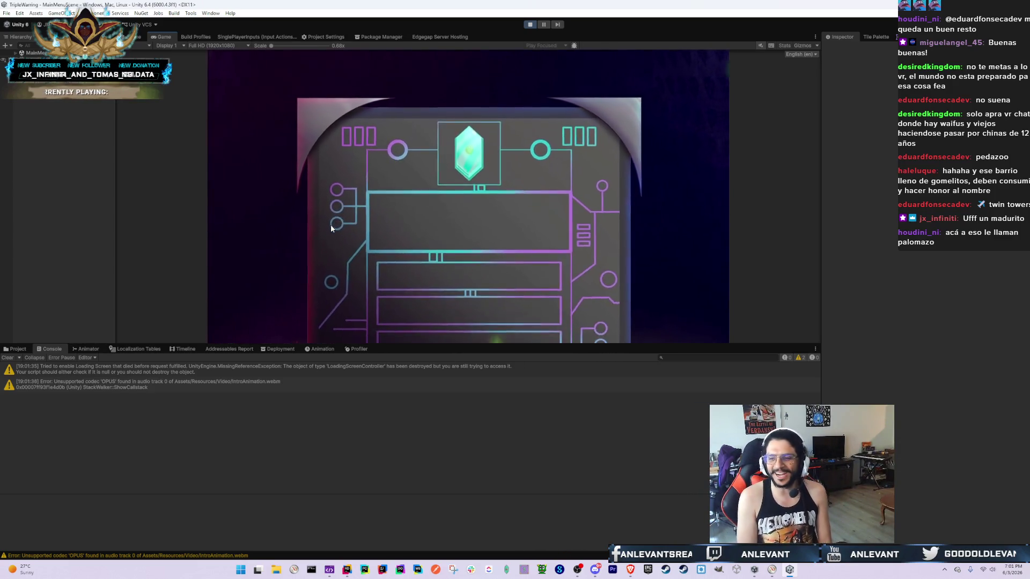
# Queue for a Classic Ranked Match, then switch to Rider once it starts loading.
pyautogui.click(7, 358)
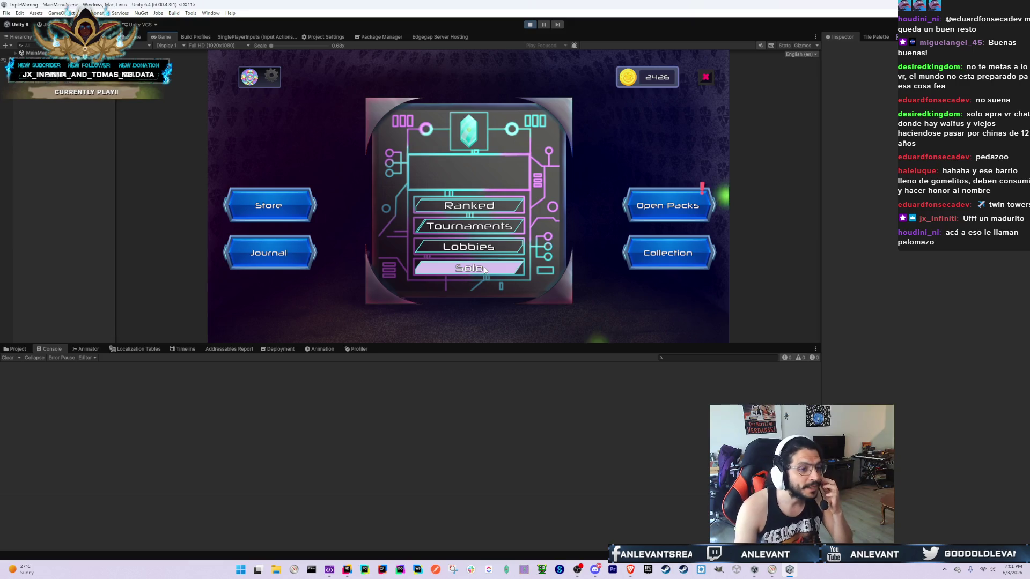
pyautogui.click(485, 270)
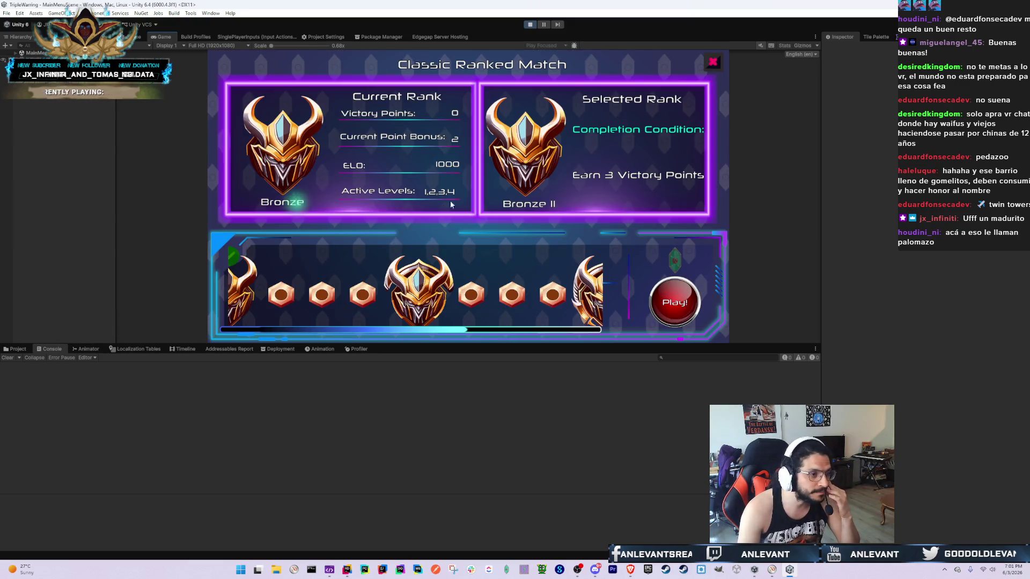
pyautogui.click(678, 309)
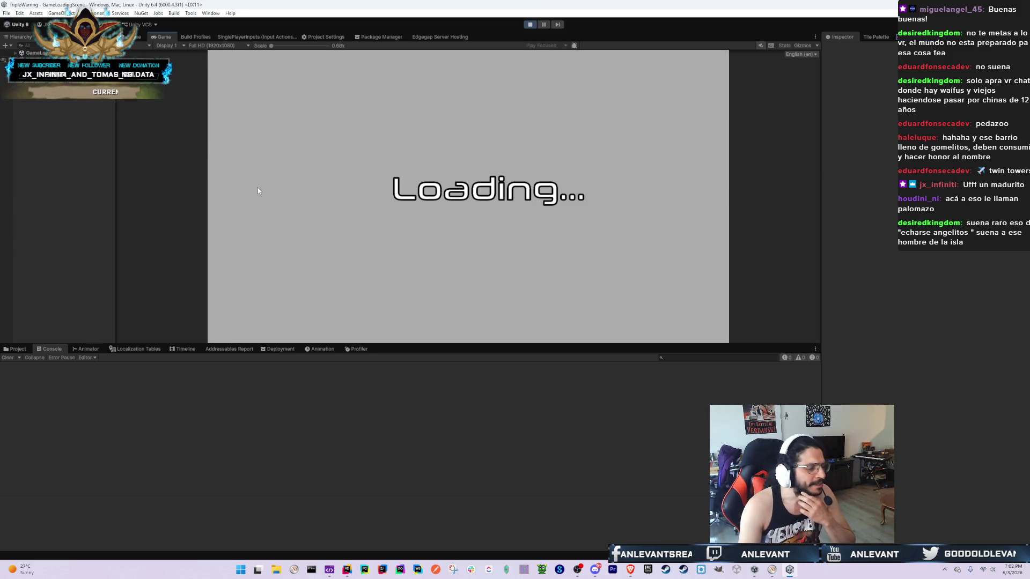
pyautogui.click(347, 569)
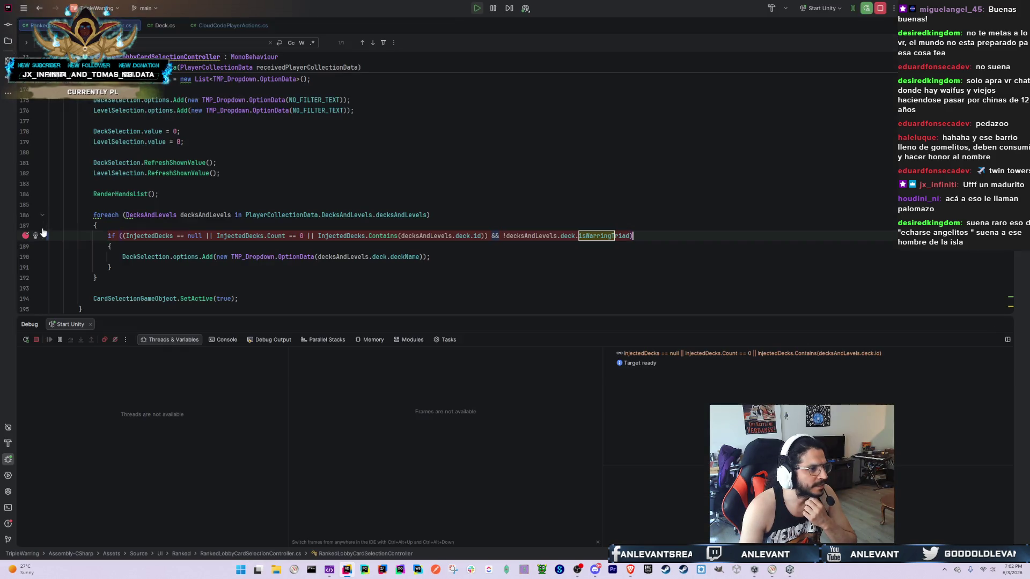
# In Unity, move past the rules and choose the Crimson Echoes deck at level 4.
pyautogui.hotkey('alt', 'Tab')
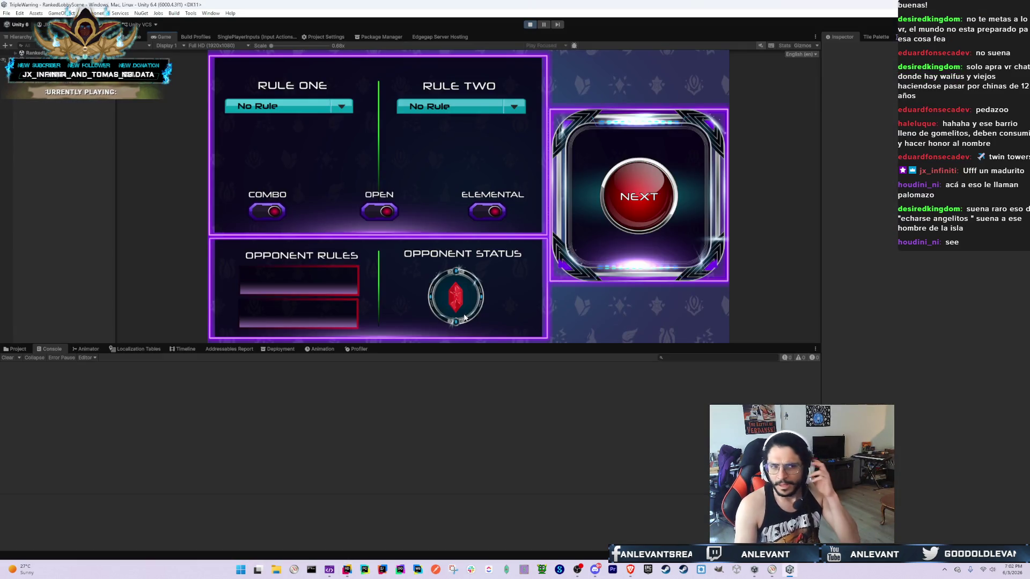
pyautogui.click(630, 206)
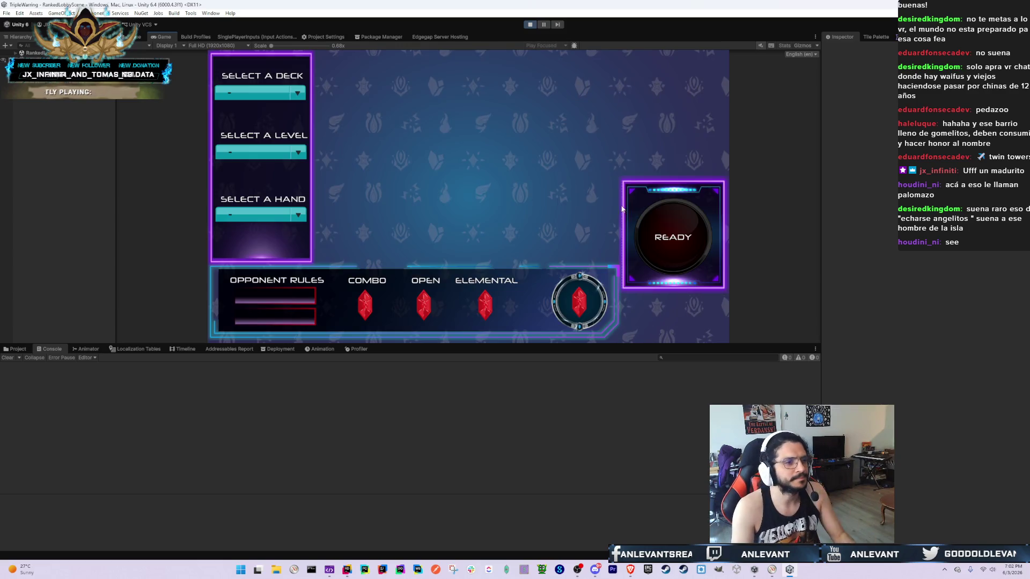
pyautogui.click(262, 96)
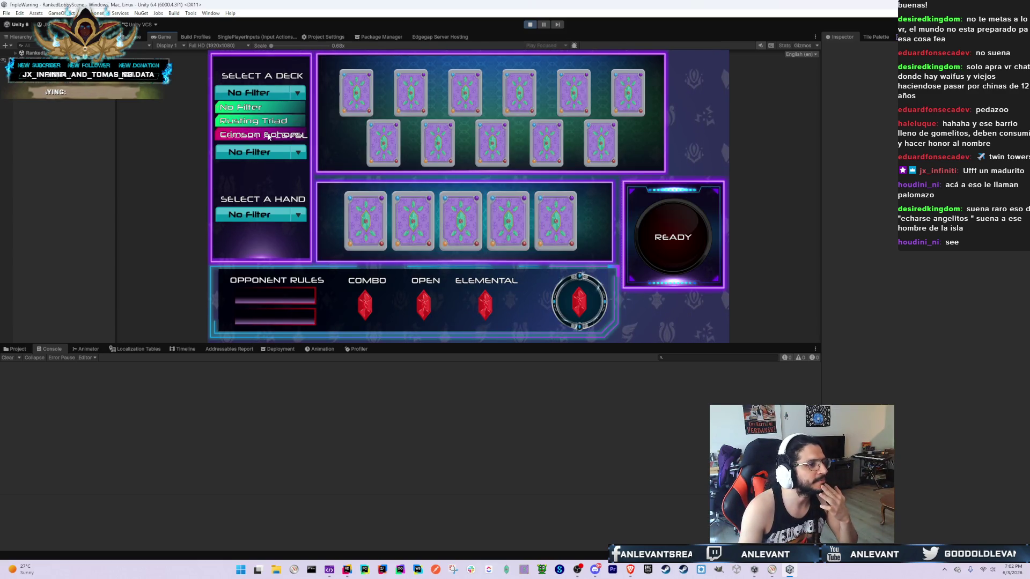
pyautogui.click(279, 131)
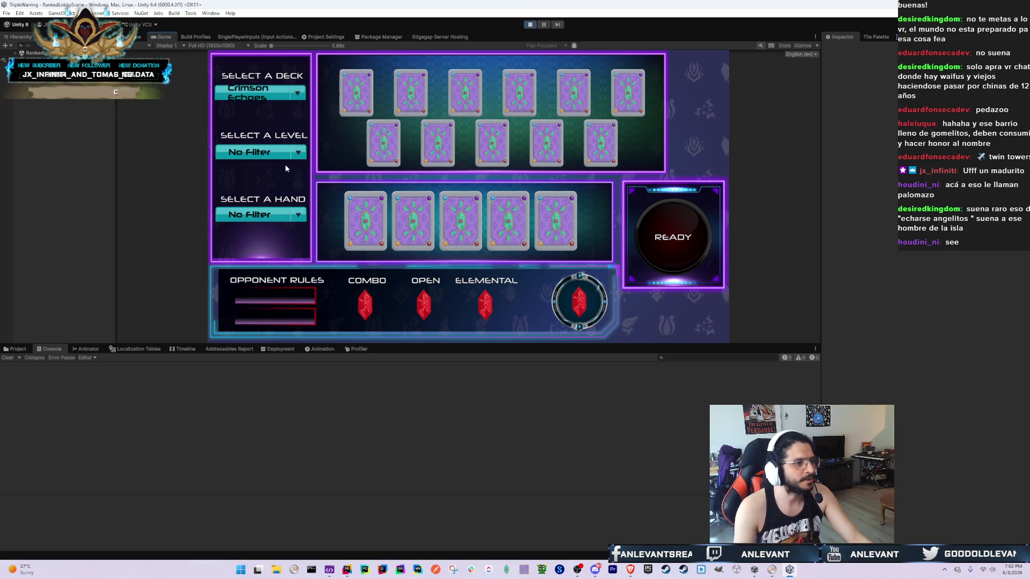
pyautogui.click(276, 153)
pyautogui.click(273, 217)
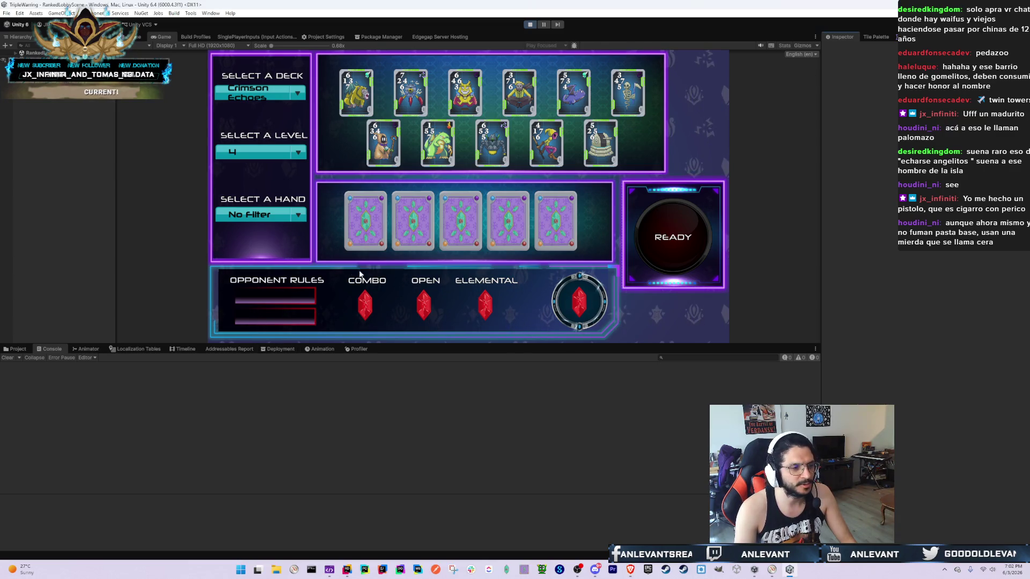
# Adjust the system and app volume from the Windows sound settings.
pyautogui.click(987, 569)
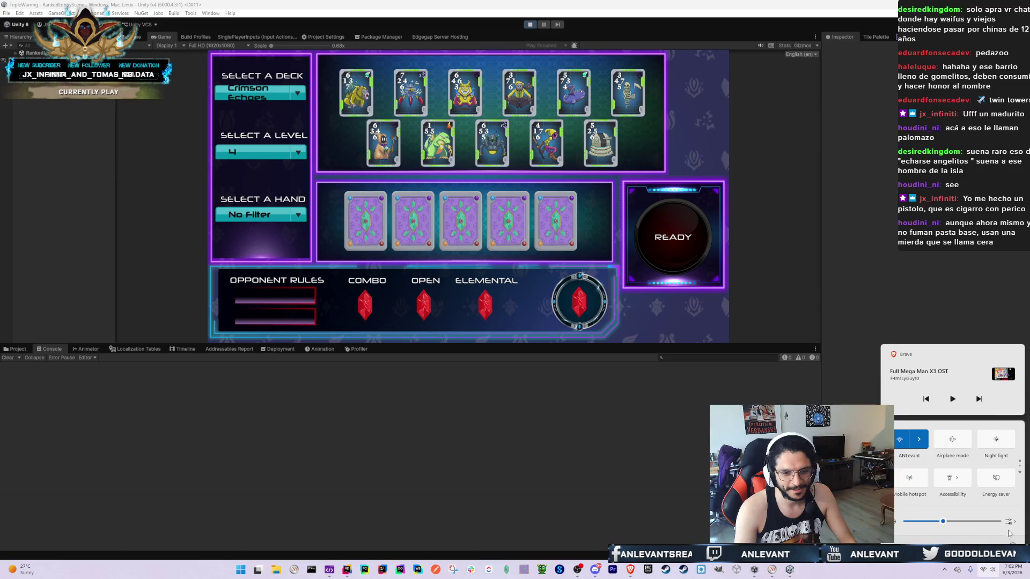
pyautogui.click(1010, 531)
pyautogui.scroll(-5, 993, 516)
pyautogui.click(985, 524)
pyautogui.press('XF86AudioLowerVolume')
pyautogui.click(869, 375)
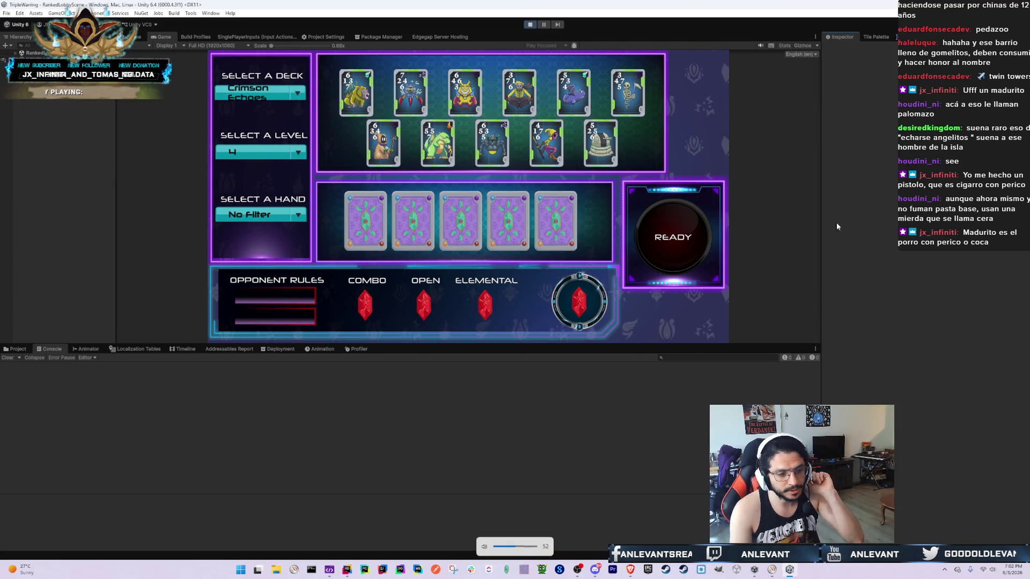
pyautogui.press('XF86AudioRaiseVolume')
pyautogui.press('XF86AudioRaiseVolume')
pyautogui.press('XF86AudioRaiseVolume')
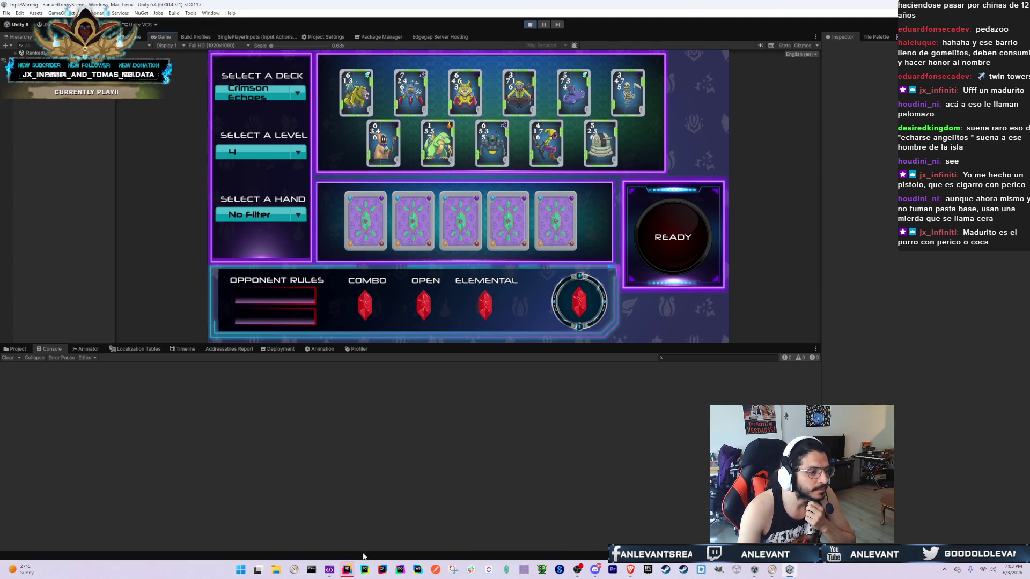
# Remove the line 747 breakpoint in Rider, resume twice, and mark the player READY.
pyautogui.hotkey('alt', 'Tab')
pyautogui.click(25, 139)
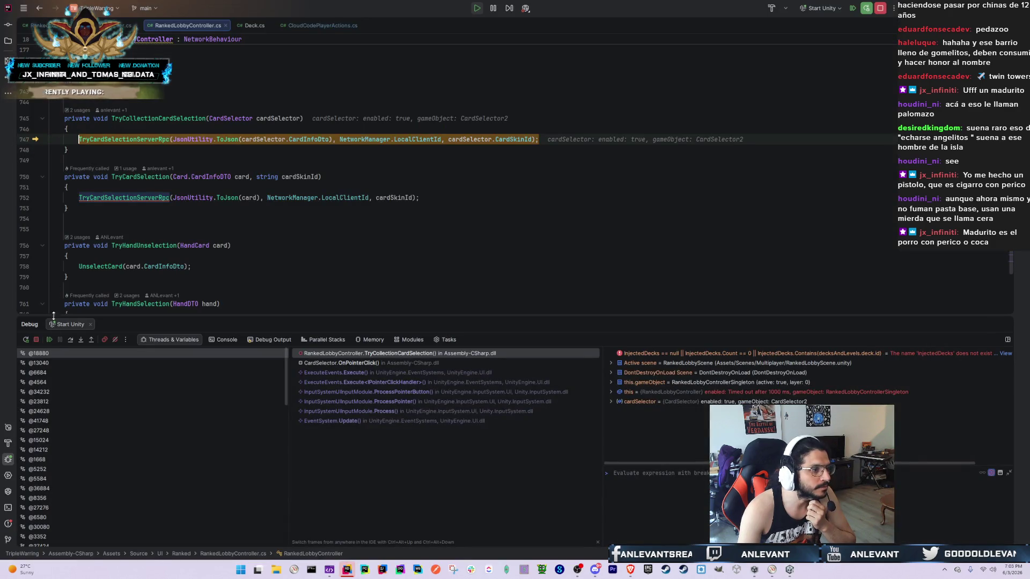
pyautogui.click(50, 343)
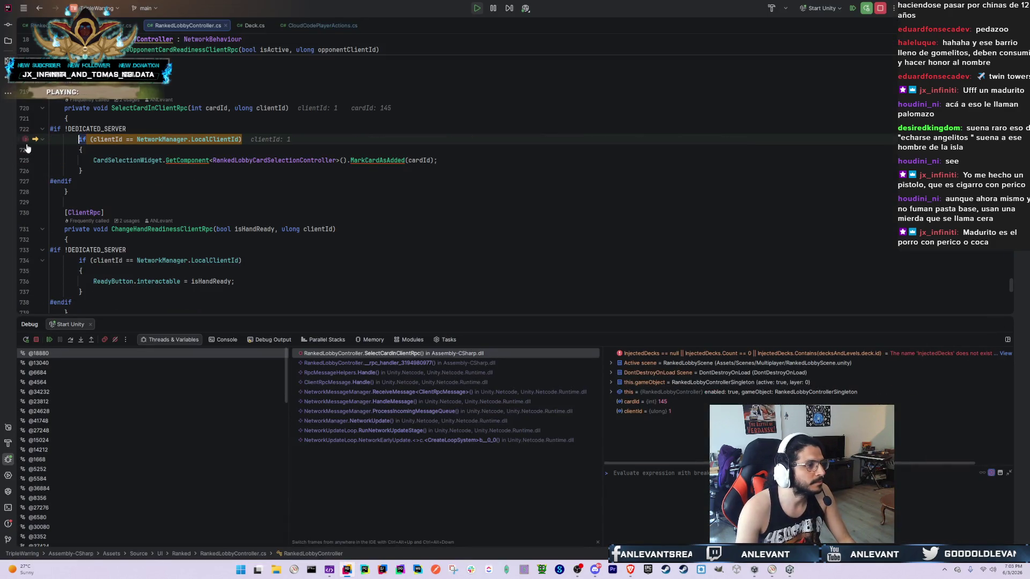
pyautogui.click(50, 339)
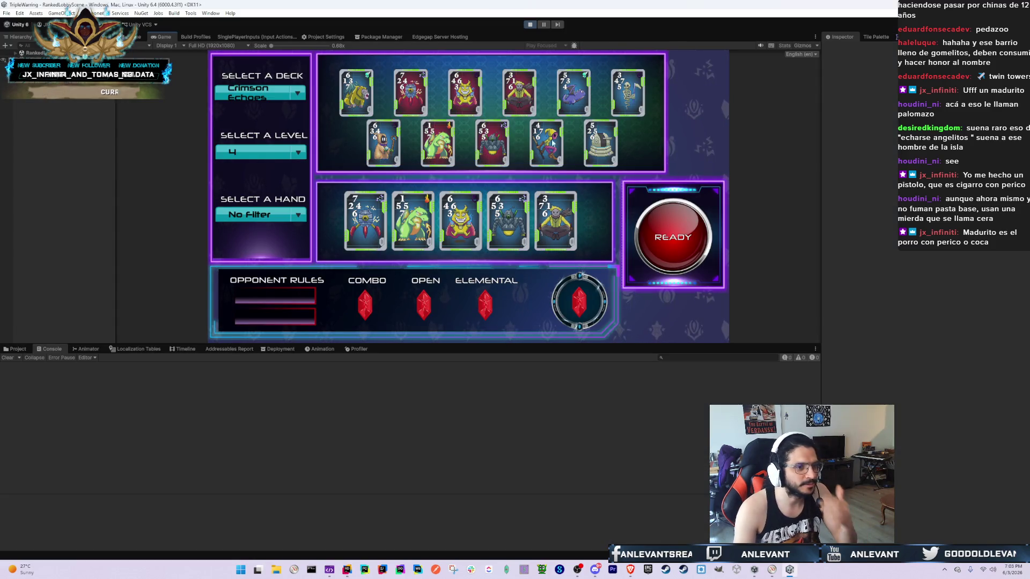
pyautogui.click(664, 241)
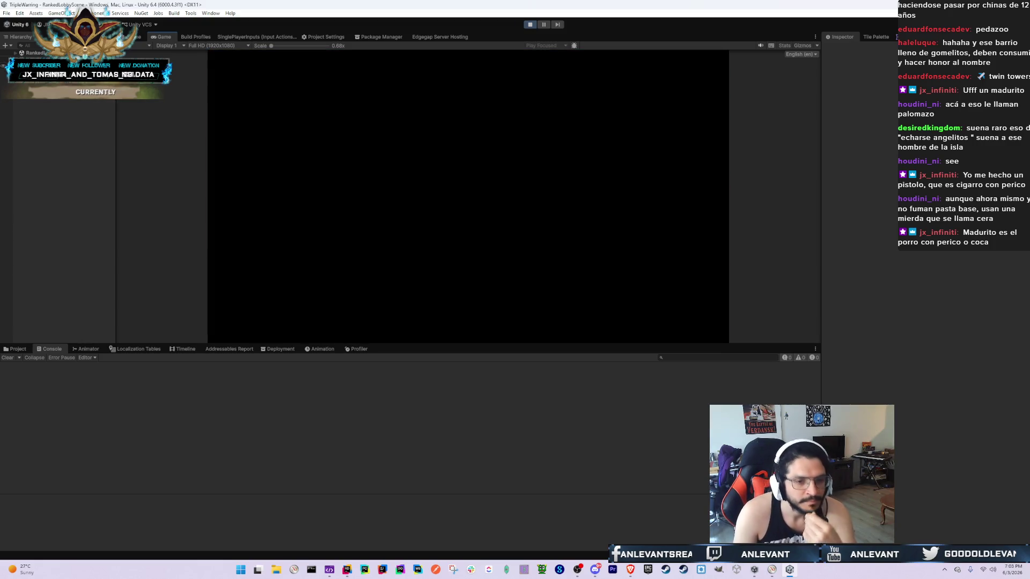
# Play cards 6-46-3, 1-55-7, 6-53-5, 7-24-6 and 3-71-6 onto the board.
pyautogui.click(7, 358)
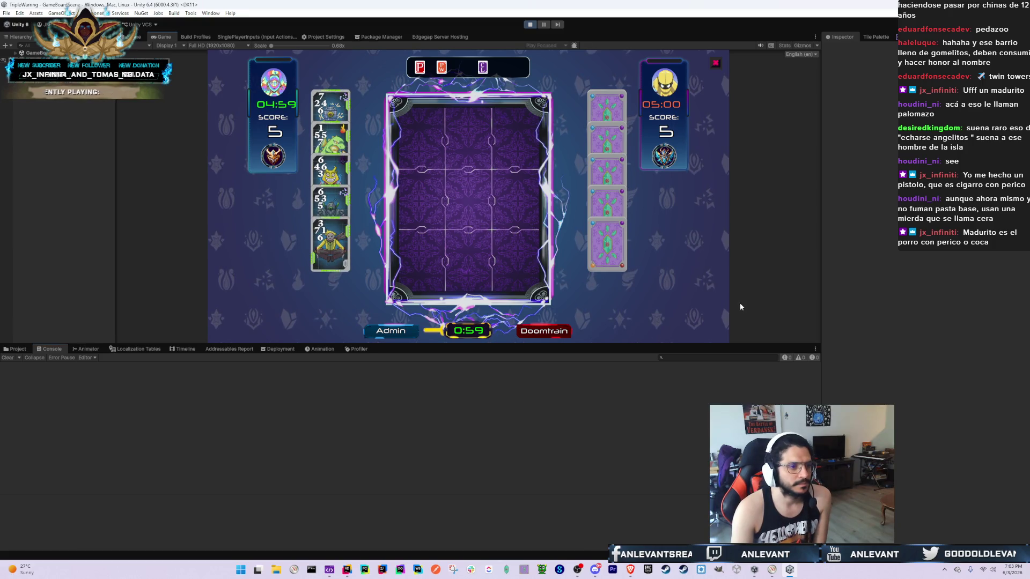
pyautogui.press('XF86AudioRaiseVolume')
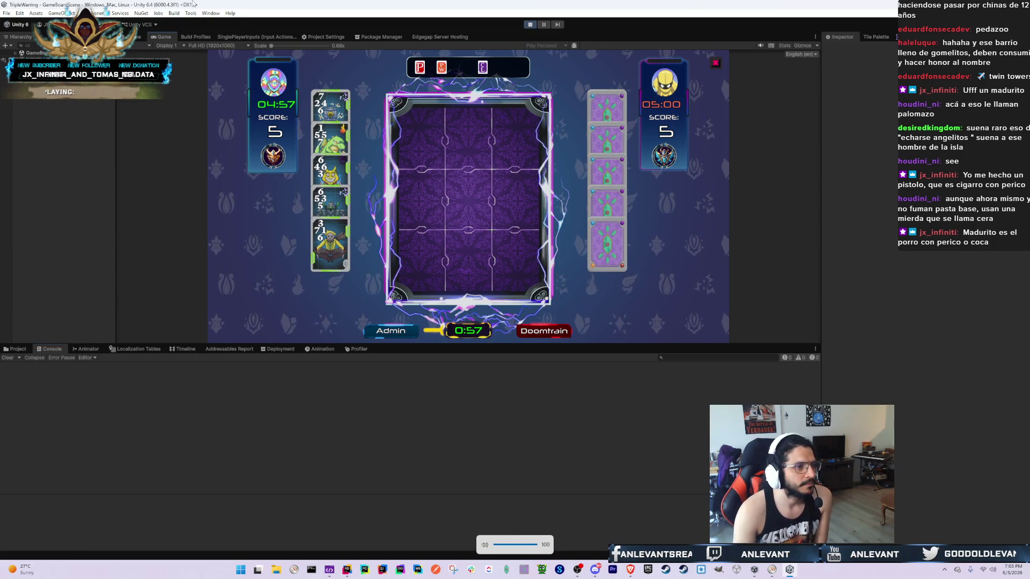
pyautogui.moveTo(353, 189); pyautogui.dragTo(421, 258)
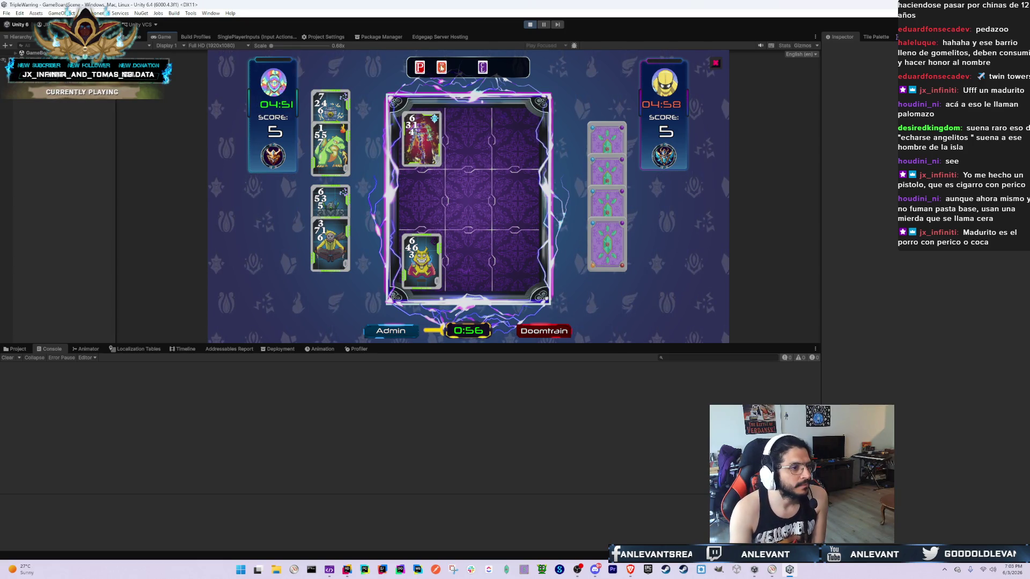
pyautogui.moveTo(330, 148); pyautogui.dragTo(468, 137)
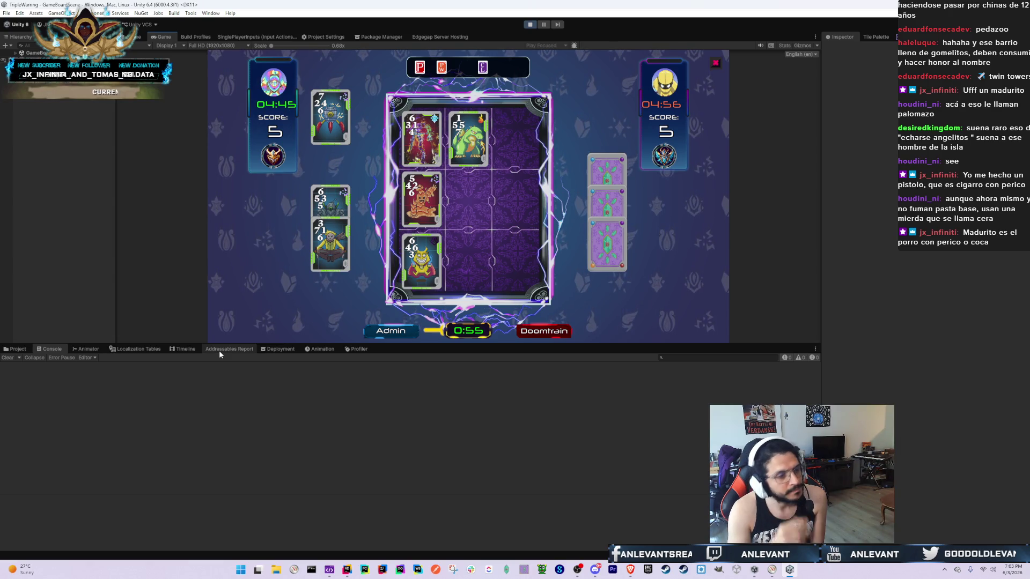
pyautogui.moveTo(330, 203)
pyautogui.mouseDown()
pyautogui.moveTo(422, 174)
pyautogui.moveTo(467, 197)
pyautogui.mouseUp()
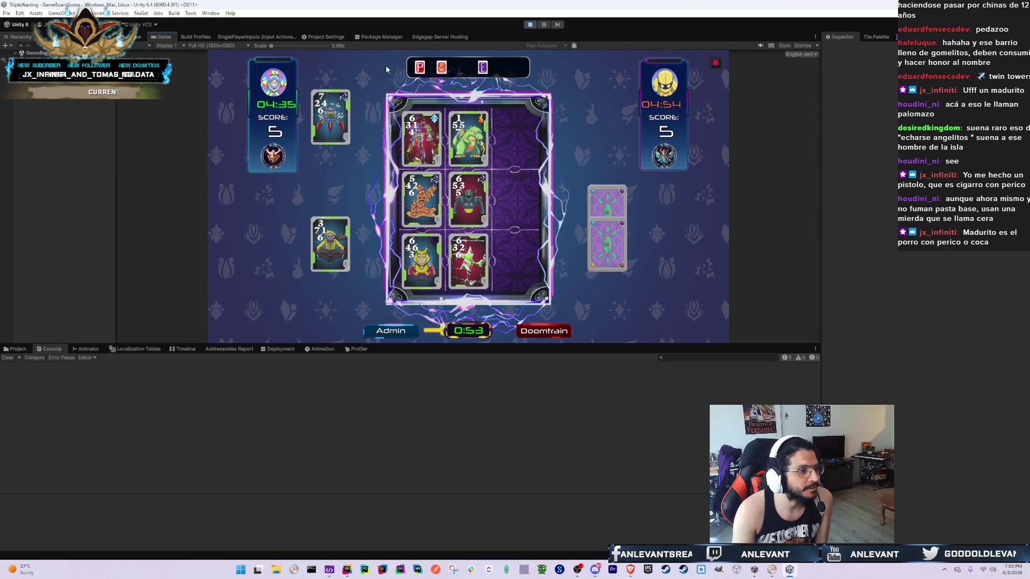
pyautogui.moveTo(330, 118)
pyautogui.mouseDown()
pyautogui.moveTo(533, 252)
pyautogui.moveTo(532, 128)
pyautogui.moveTo(342, 262)
pyautogui.moveTo(483, 226)
pyautogui.moveTo(516, 239)
pyautogui.moveTo(517, 220)
pyautogui.moveTo(528, 273)
pyautogui.moveTo(485, 231)
pyautogui.moveTo(510, 234)
pyautogui.moveTo(325, 174)
pyautogui.moveTo(345, 167)
pyautogui.mouseUp()
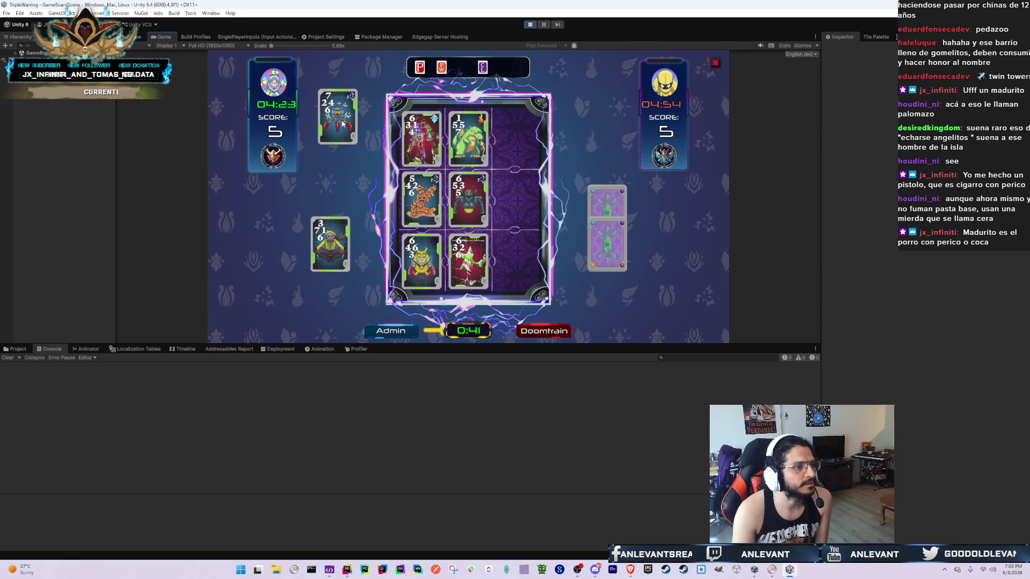
pyautogui.moveTo(342, 122)
pyautogui.mouseDown()
pyautogui.moveTo(476, 205)
pyautogui.moveTo(523, 258)
pyautogui.mouseUp()
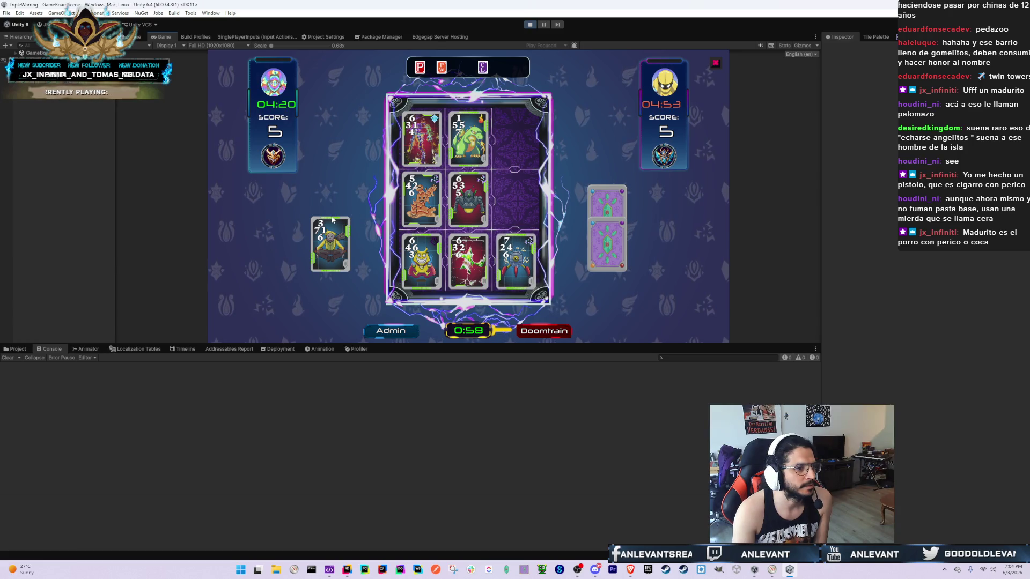
pyautogui.moveTo(330, 231); pyautogui.dragTo(522, 201)
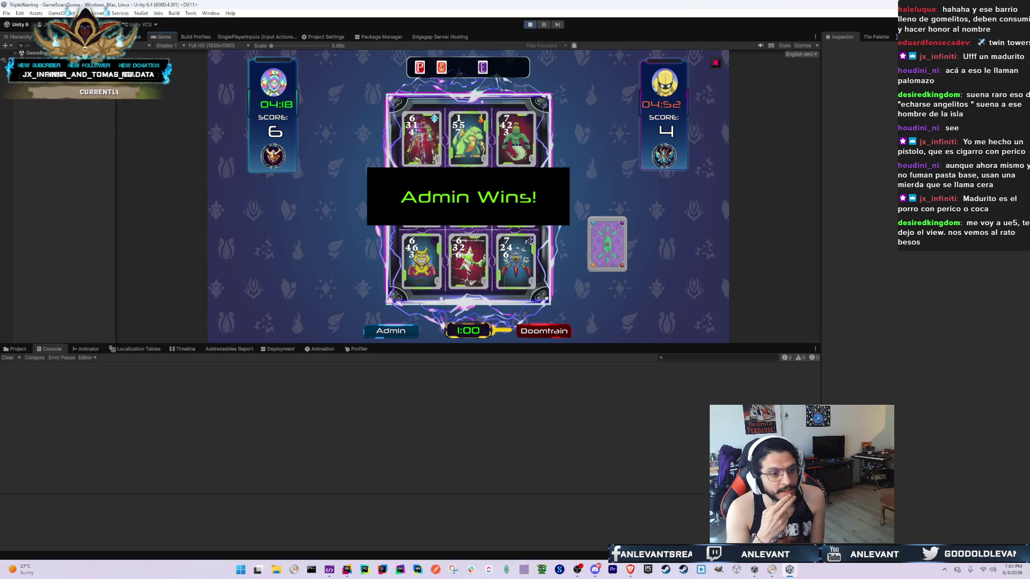
# Leave the ranked screen, open First Deck in the Collection, and choose Delete from its options.
pyautogui.click(443, 205)
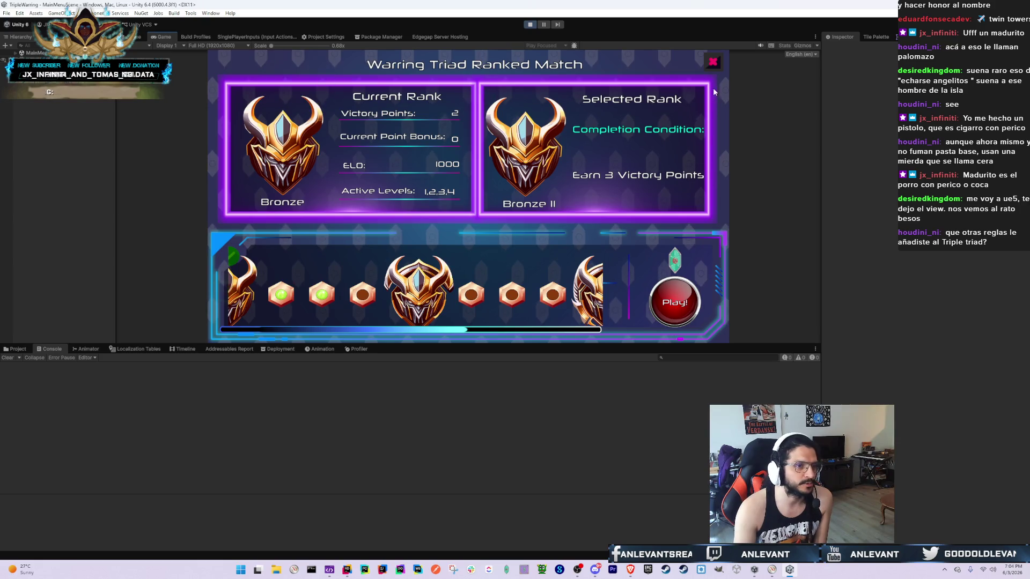
pyautogui.click(713, 61)
pyautogui.click(674, 258)
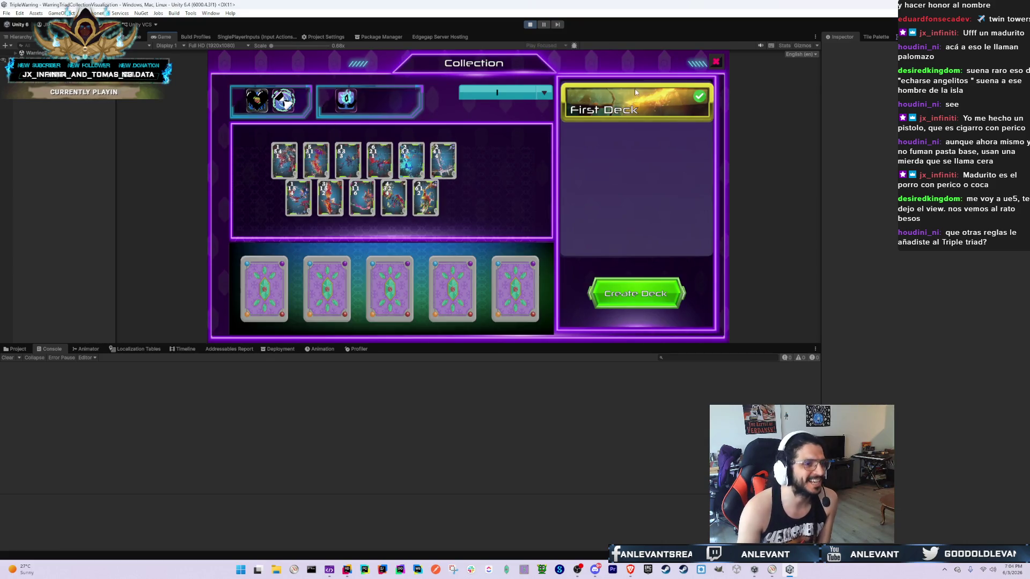
pyautogui.click(595, 109)
pyautogui.scroll(-2, 646, 113)
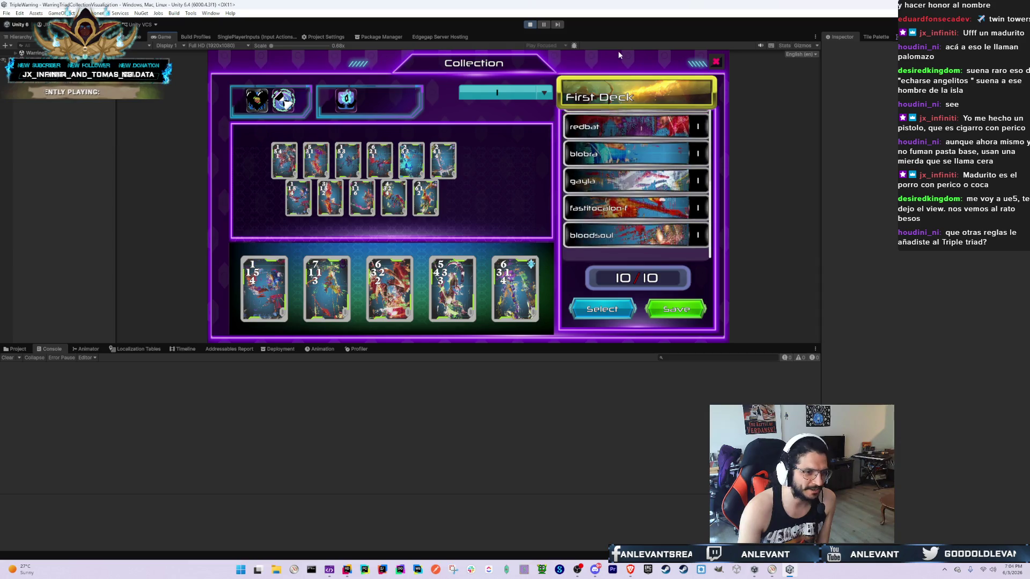
pyautogui.rightClick(648, 90)
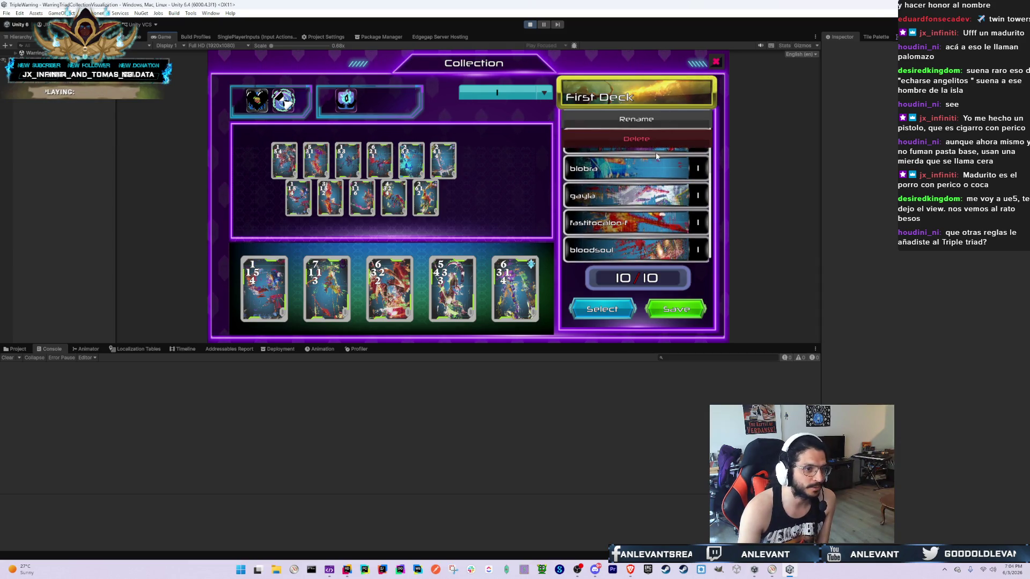
pyautogui.click(620, 138)
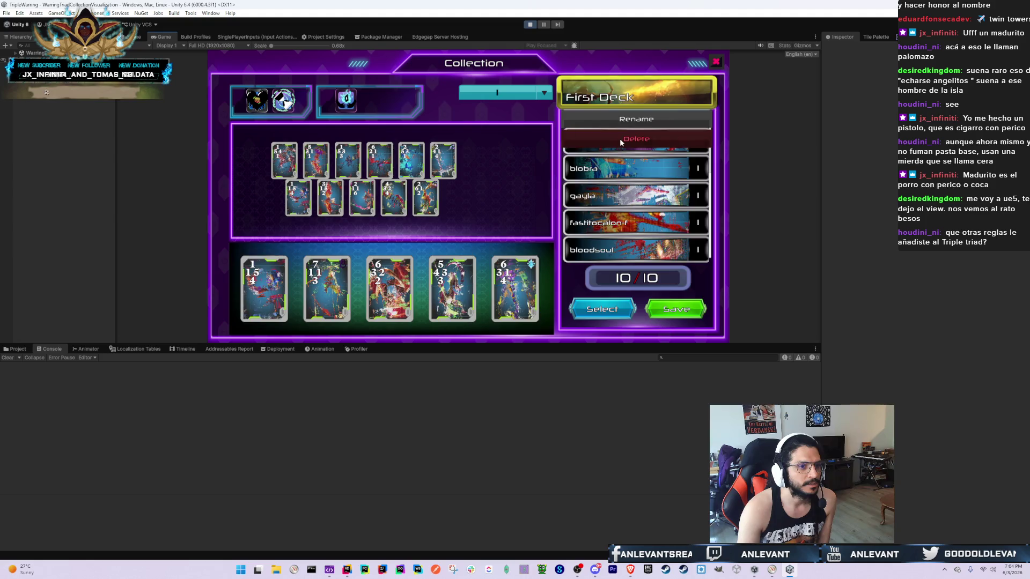
# Switch the collection to the second filter tab and try dragging a card out of the grid.
pyautogui.click(345, 108)
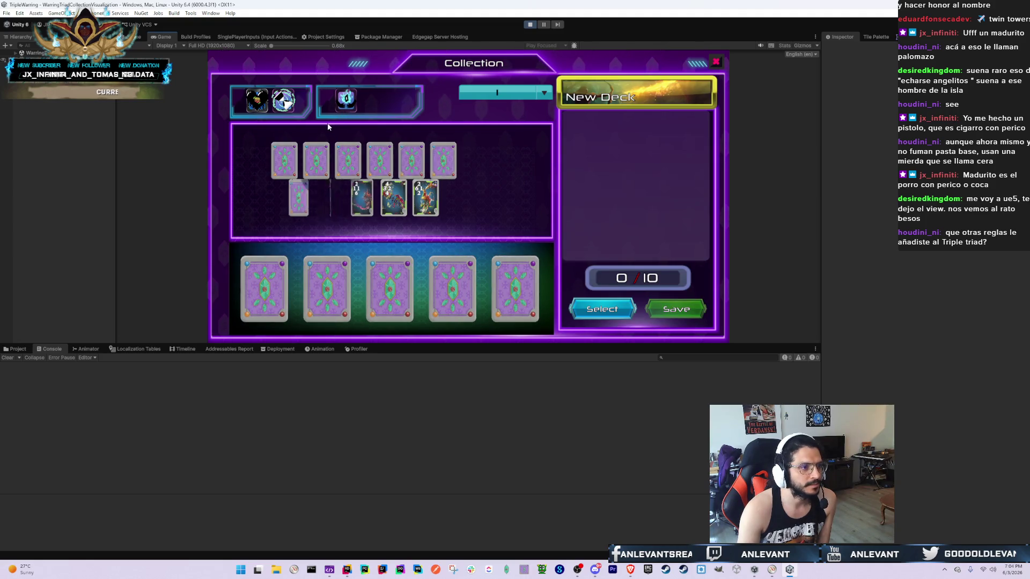
pyautogui.moveTo(347, 169)
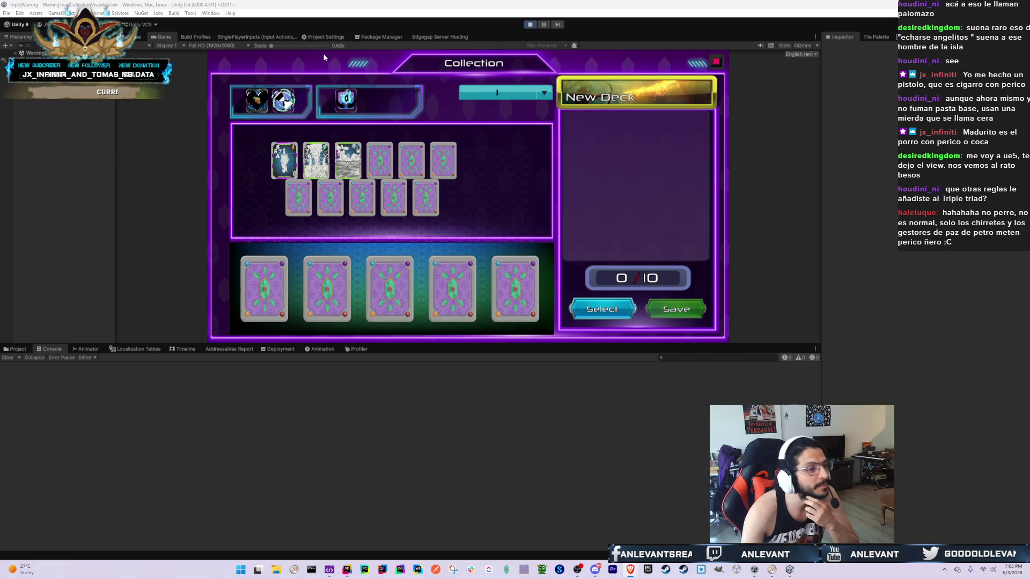
pyautogui.moveTo(311, 167)
pyautogui.mouseDown()
pyautogui.moveTo(461, 153)
pyautogui.moveTo(447, 134)
pyautogui.moveTo(311, 161)
pyautogui.mouseUp()
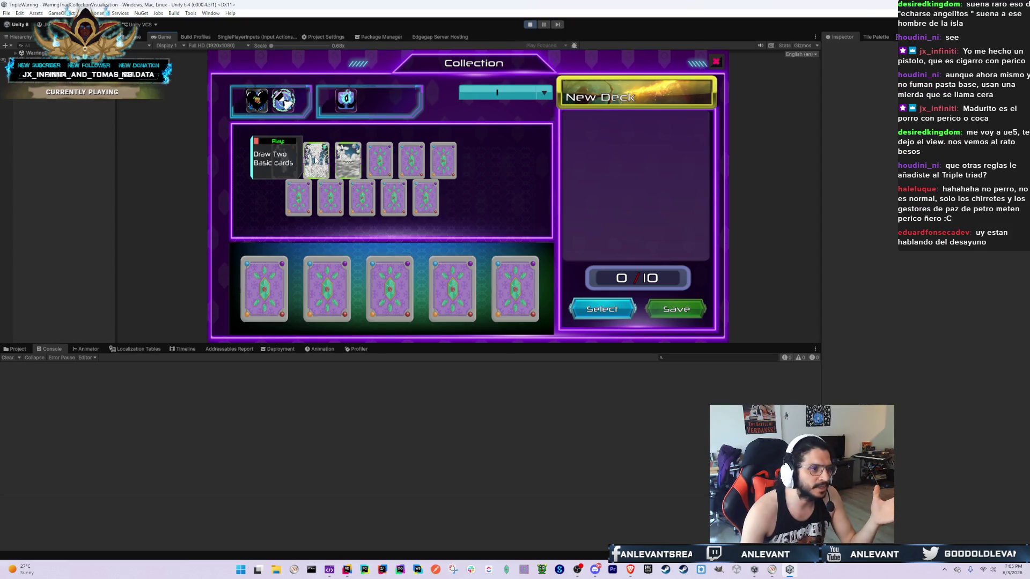
# Open and close the Strong Winds and Flame Blade card detail views.
pyautogui.click(317, 159)
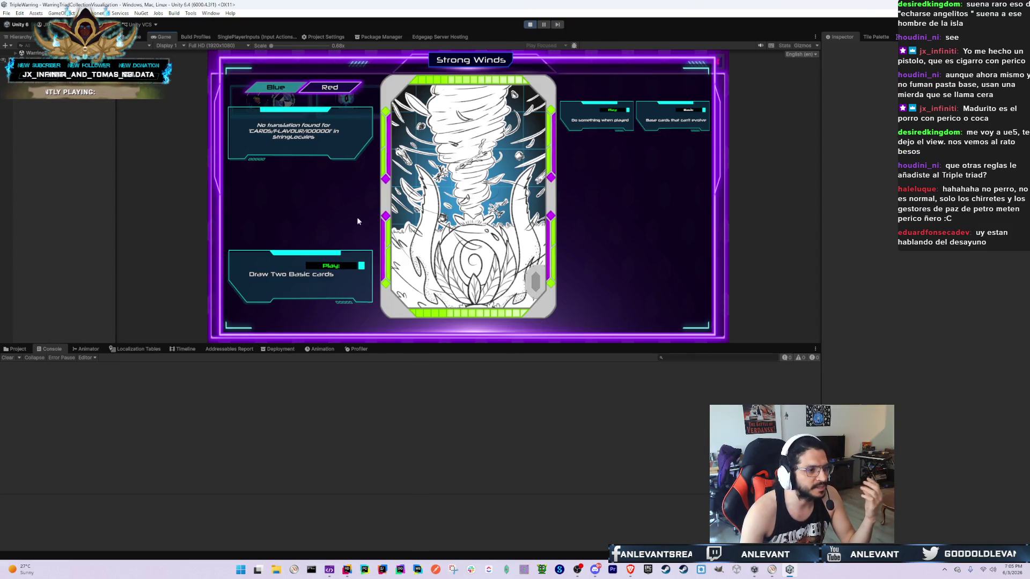
pyautogui.click(312, 202)
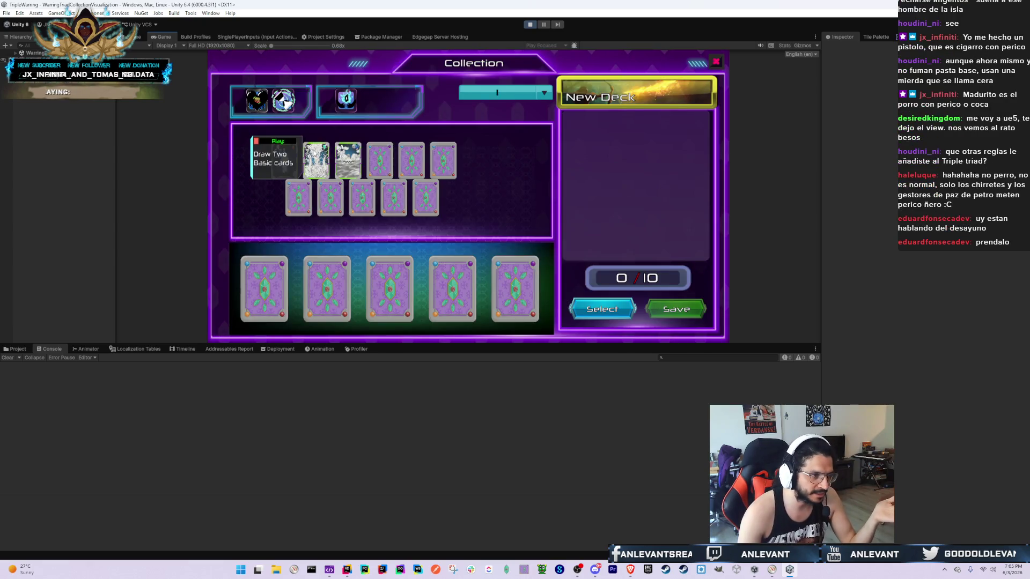
pyautogui.moveTo(293, 162)
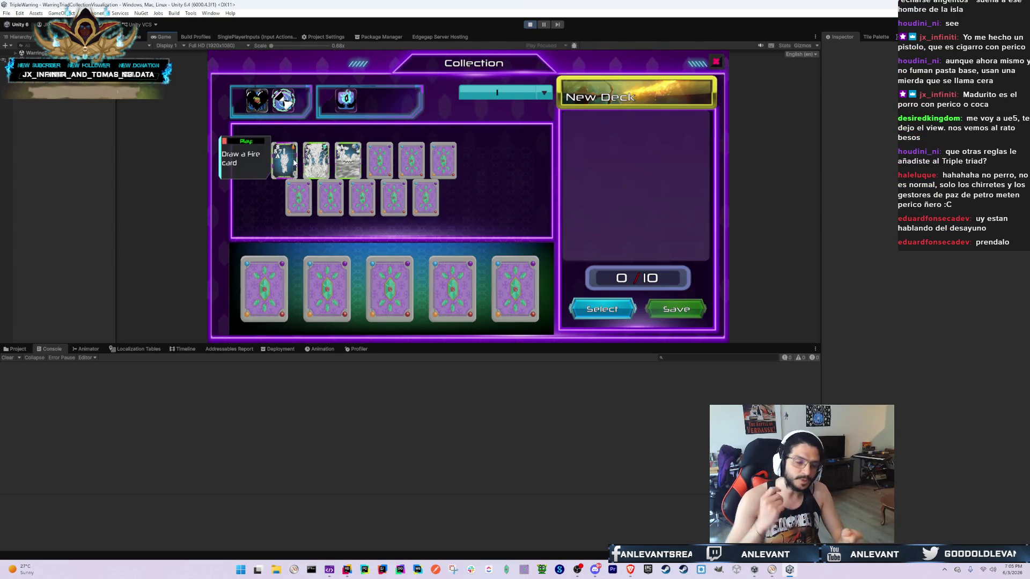
pyautogui.click(294, 162)
pyautogui.click(294, 162)
pyautogui.click(294, 162)
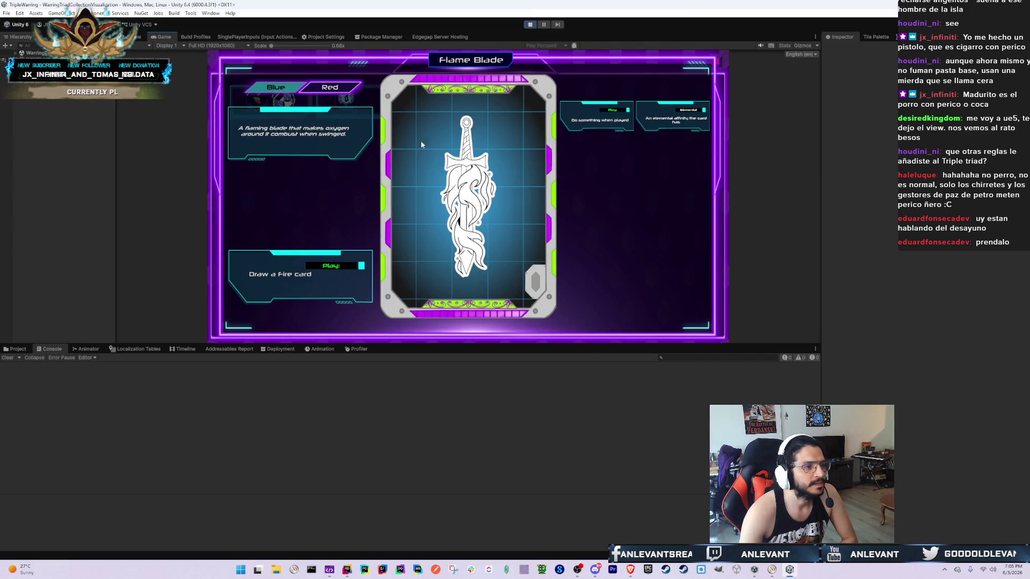
pyautogui.click(334, 198)
pyautogui.click(316, 163)
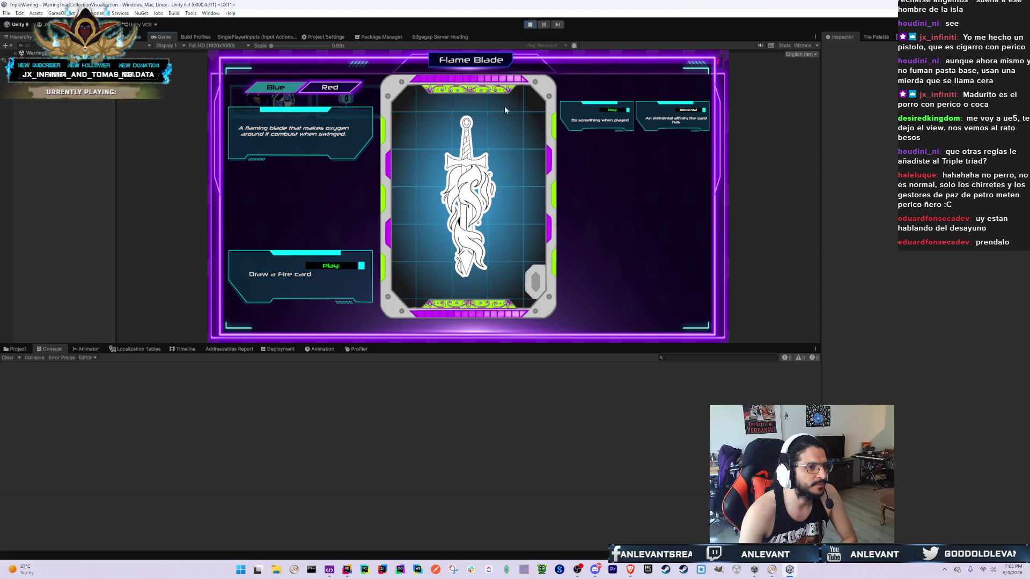
pyautogui.click(308, 182)
# Try pulling the first card out of the grid, then filter the collection to level 10.
pyautogui.moveTo(288, 164)
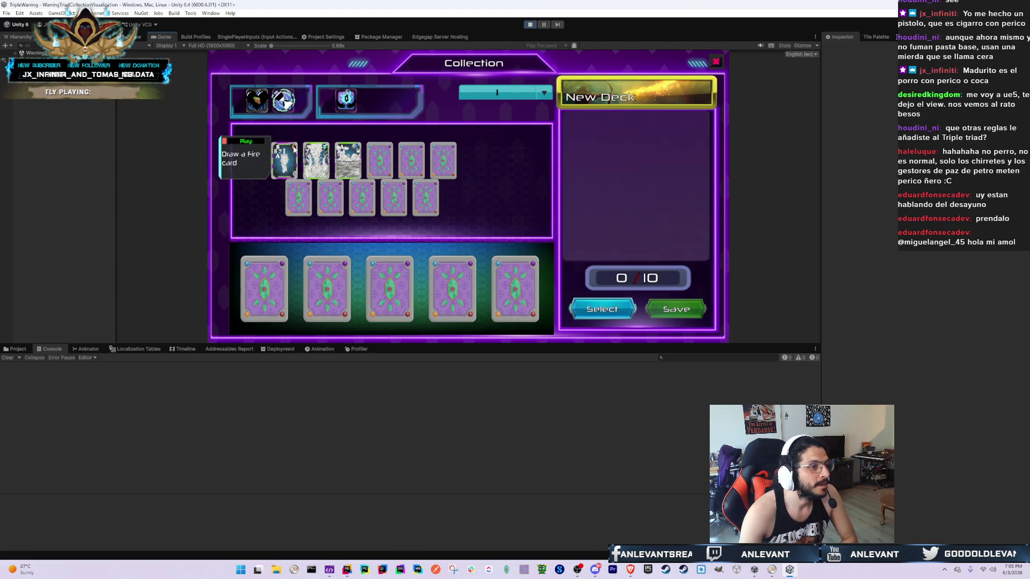
pyautogui.moveTo(293, 156)
pyautogui.mouseDown()
pyautogui.moveTo(275, 167)
pyautogui.moveTo(287, 158)
pyautogui.mouseUp()
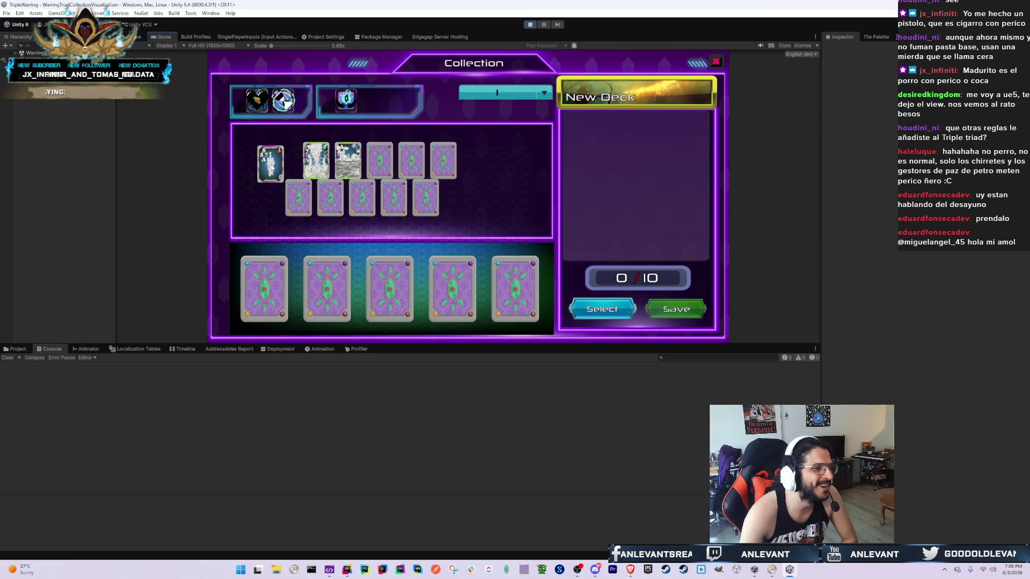
pyautogui.moveTo(287, 156)
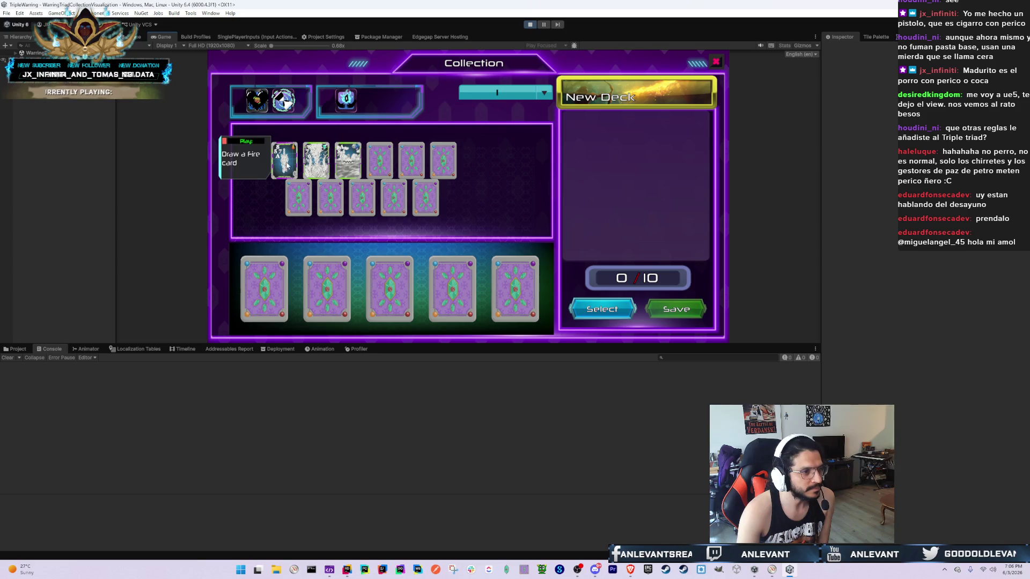
pyautogui.click(511, 104)
pyautogui.click(499, 155)
# Read the level 10 cards' ability tooltips, then load a different set of collection cards.
pyautogui.moveTo(317, 168)
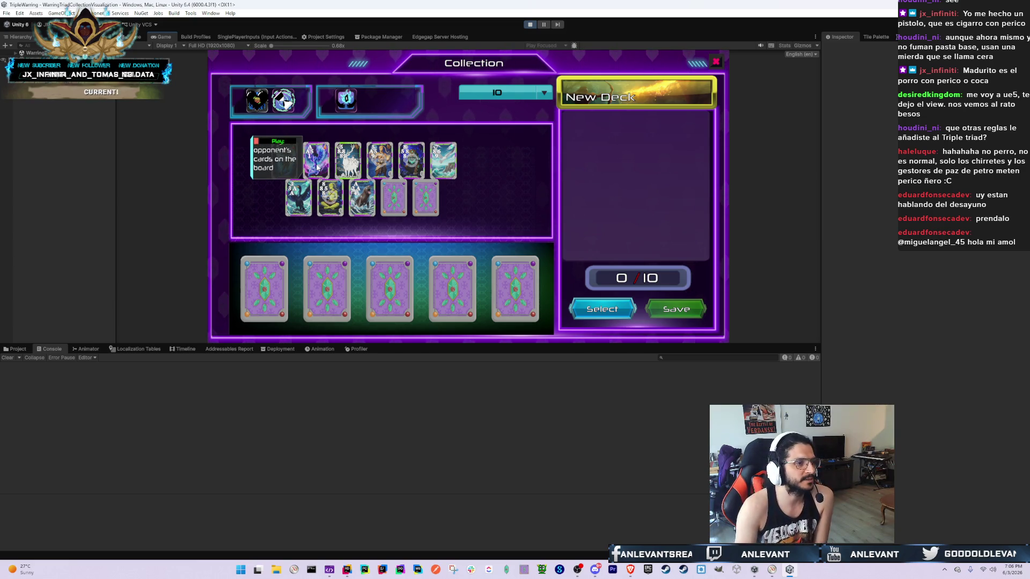
pyautogui.moveTo(279, 174)
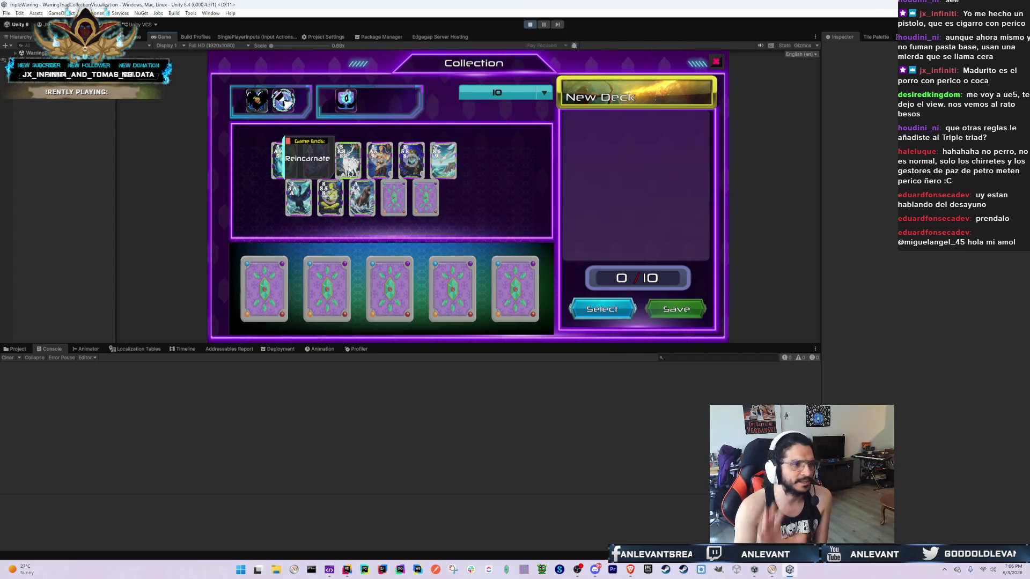
pyautogui.moveTo(374, 170)
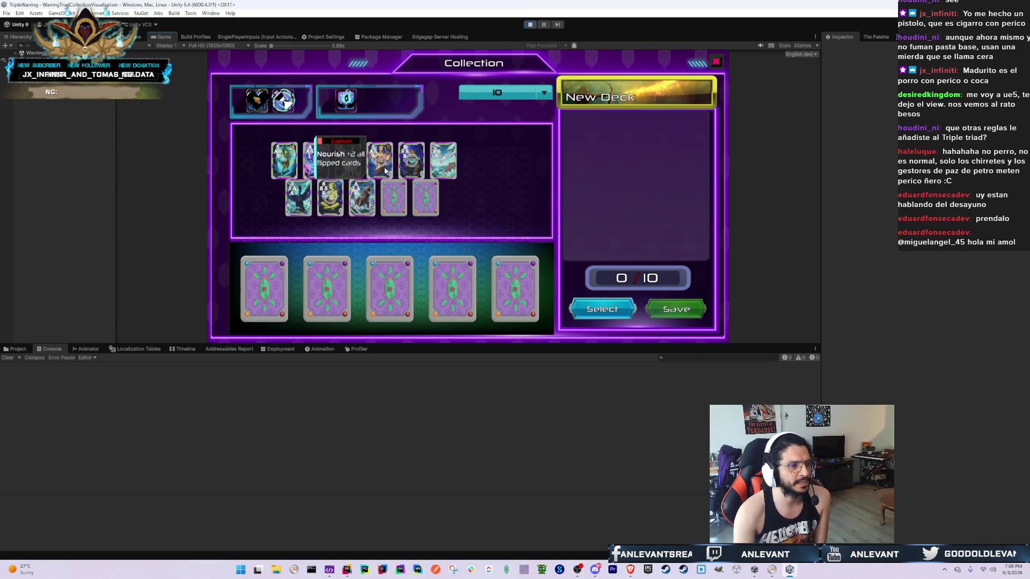
pyautogui.moveTo(408, 169)
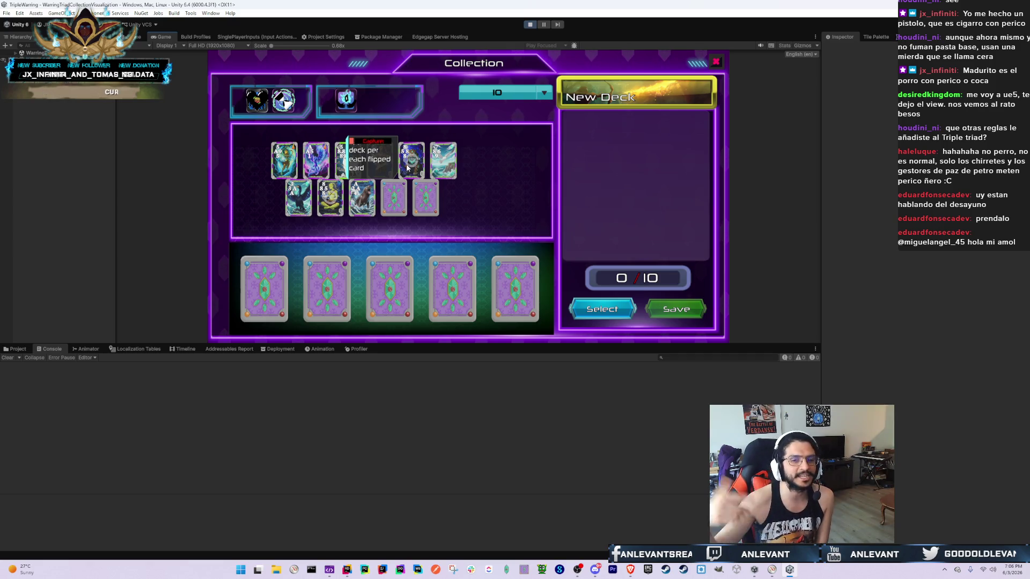
pyautogui.click(294, 115)
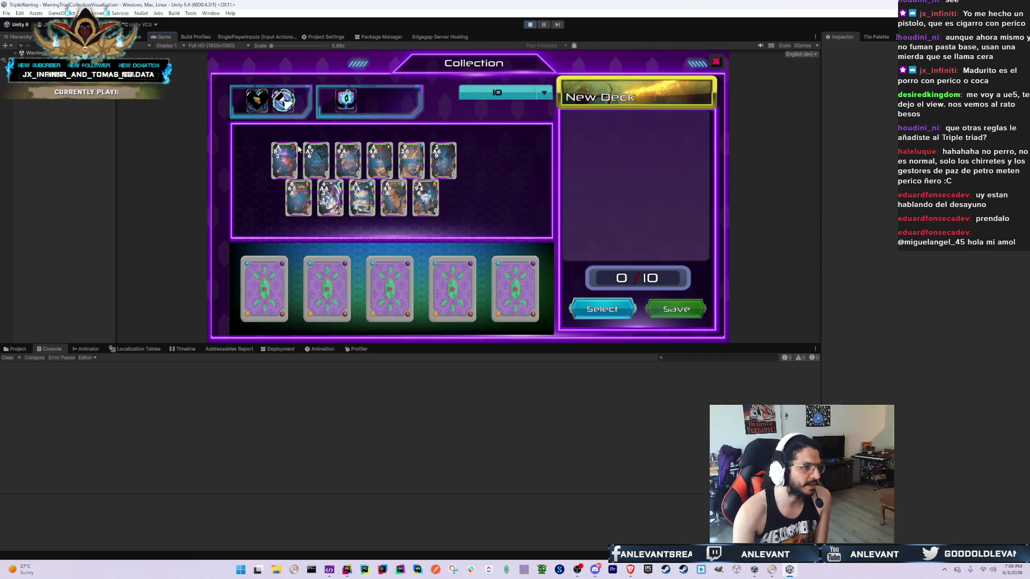
pyautogui.click(498, 92)
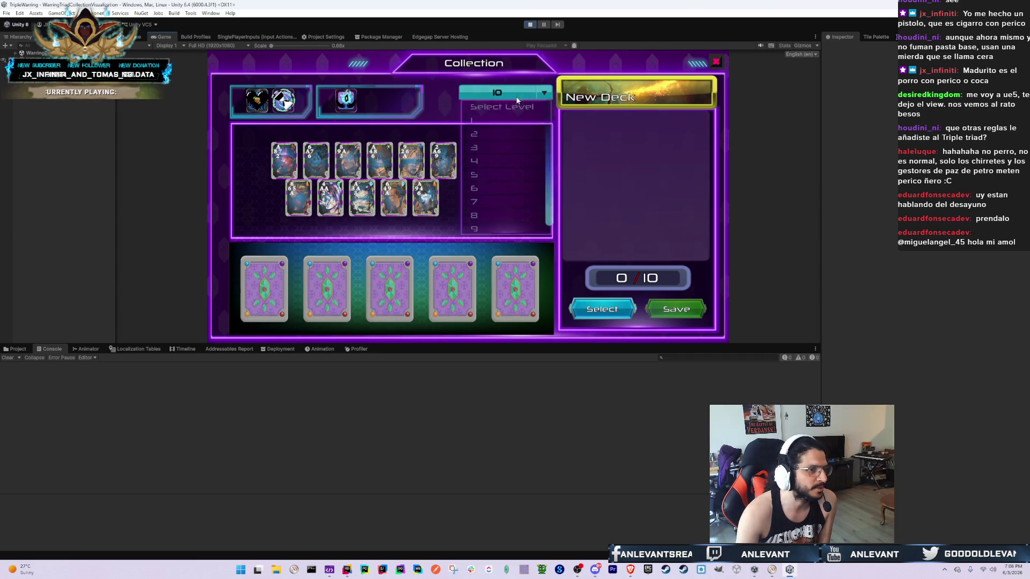
# Glance at level 4 cards, then place level 10 cards 9/26/A and 5/4A/9 in slots one and two.
pyautogui.click(494, 160)
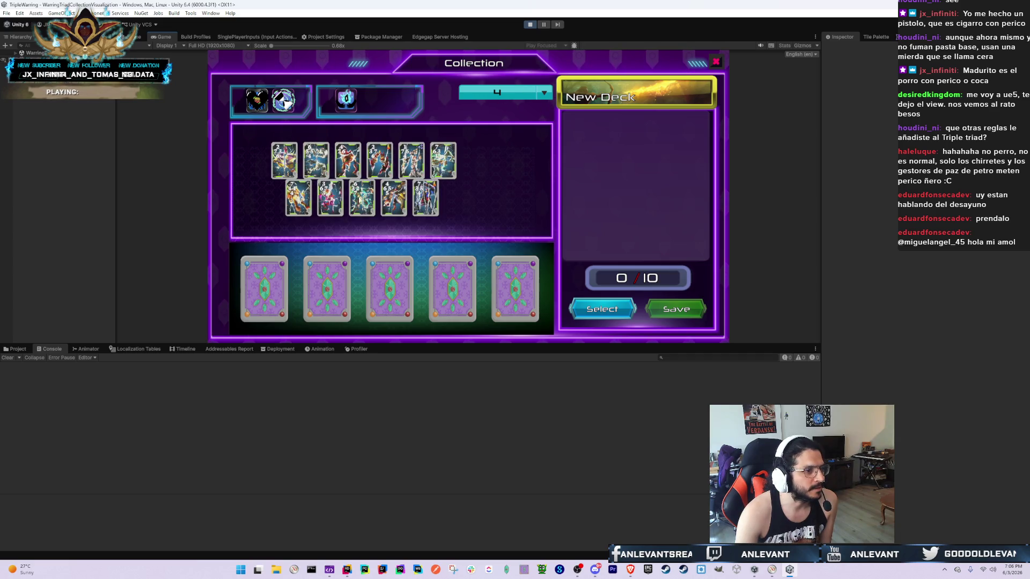
pyautogui.click(499, 93)
pyautogui.click(495, 237)
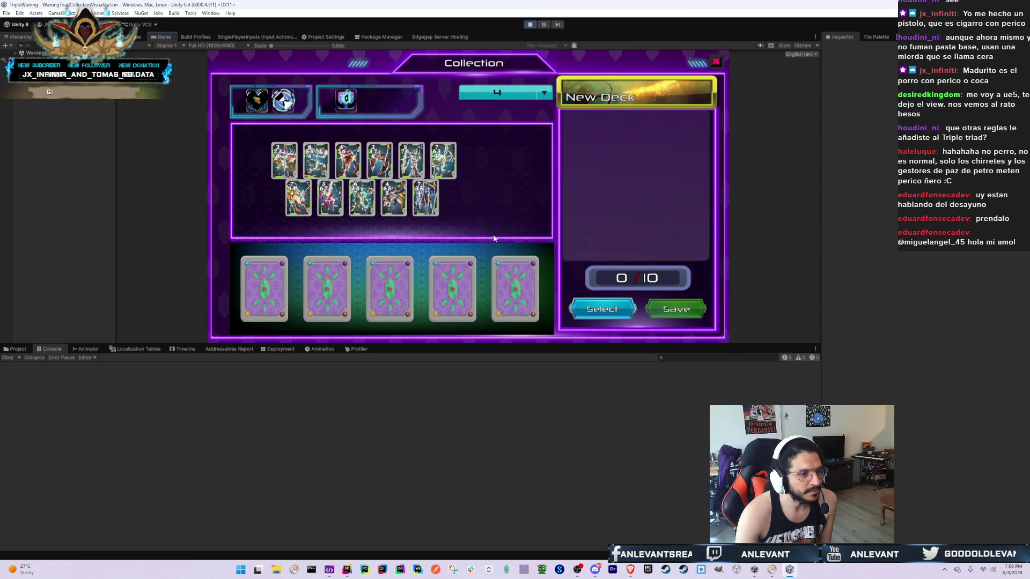
pyautogui.click(499, 92)
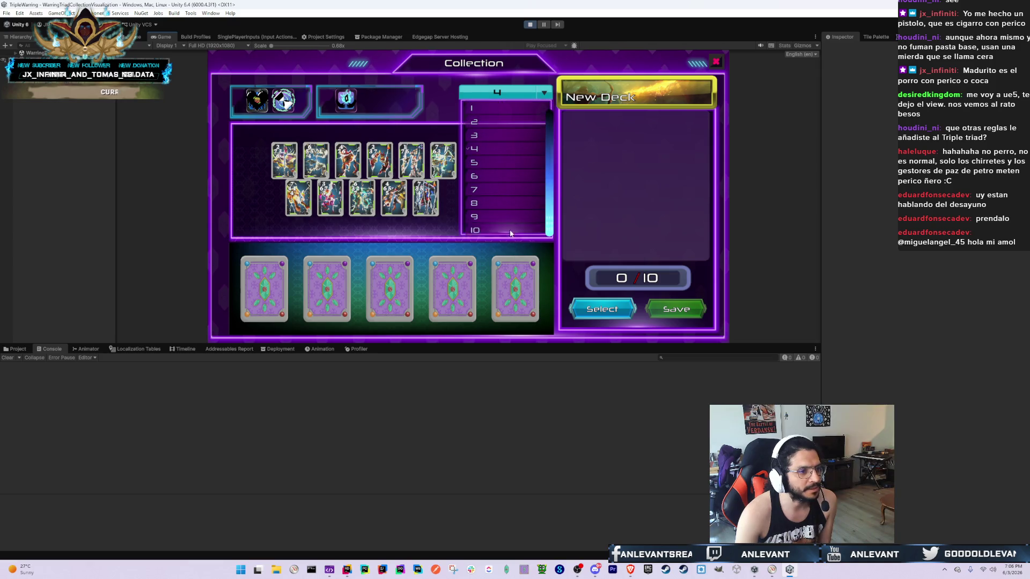
pyautogui.click(510, 234)
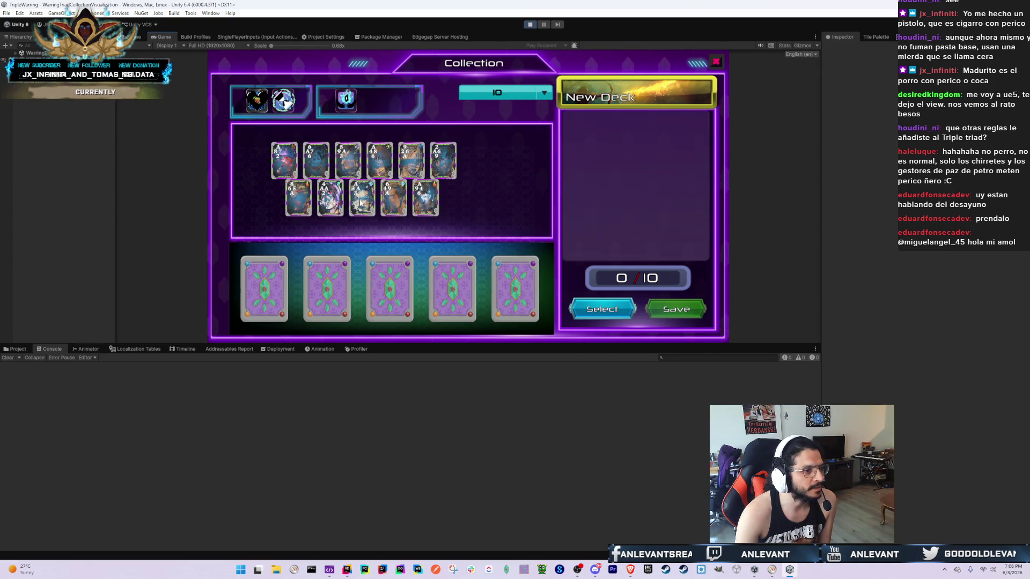
pyautogui.click(412, 163)
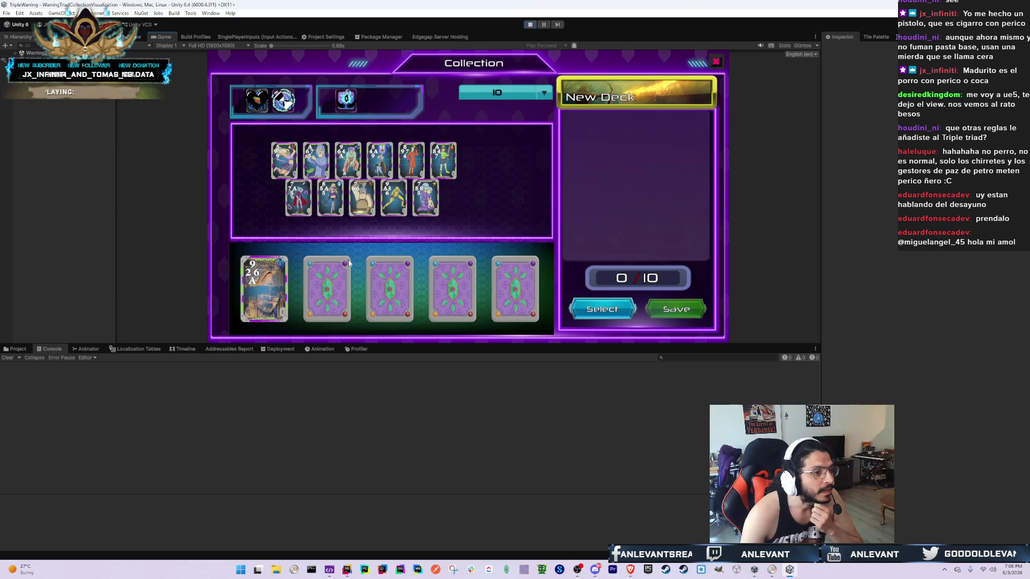
pyautogui.click(377, 165)
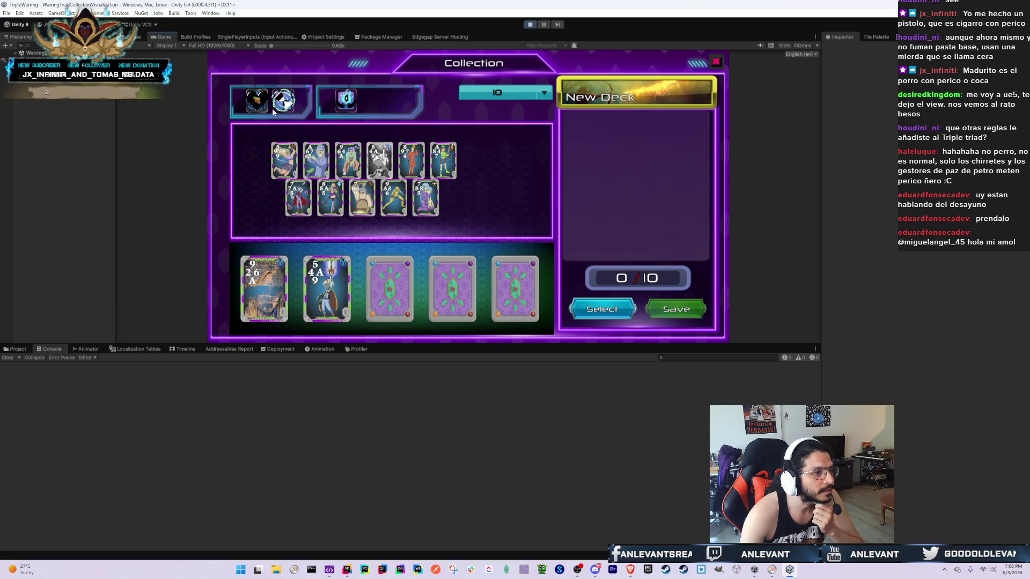
# Fill slot three with level 9 card 7/7A/1, and slots four and five with level 8 cards 8/29/6 and 5/59/6.
pyautogui.click(501, 94)
pyautogui.click(488, 214)
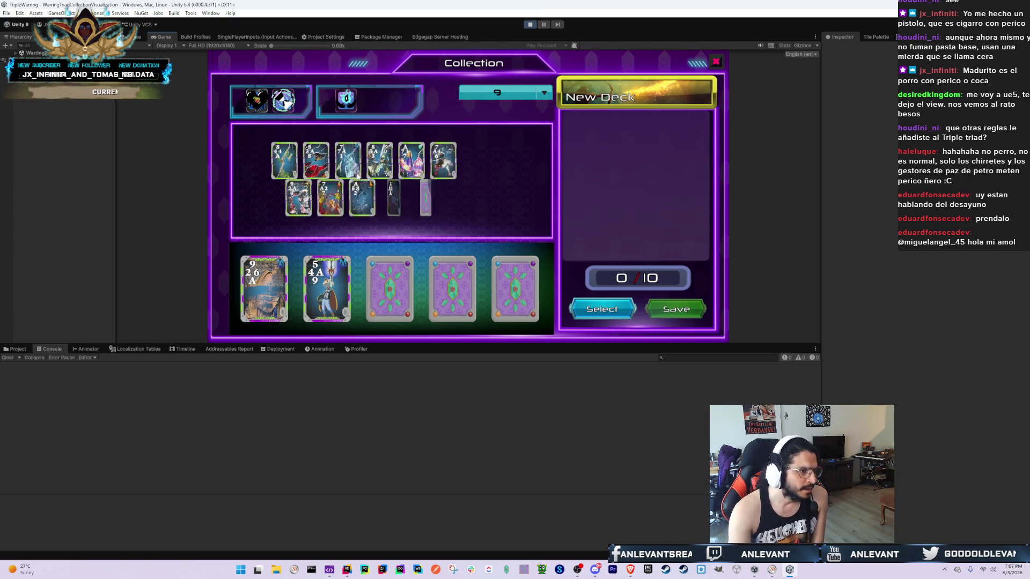
pyautogui.click(355, 162)
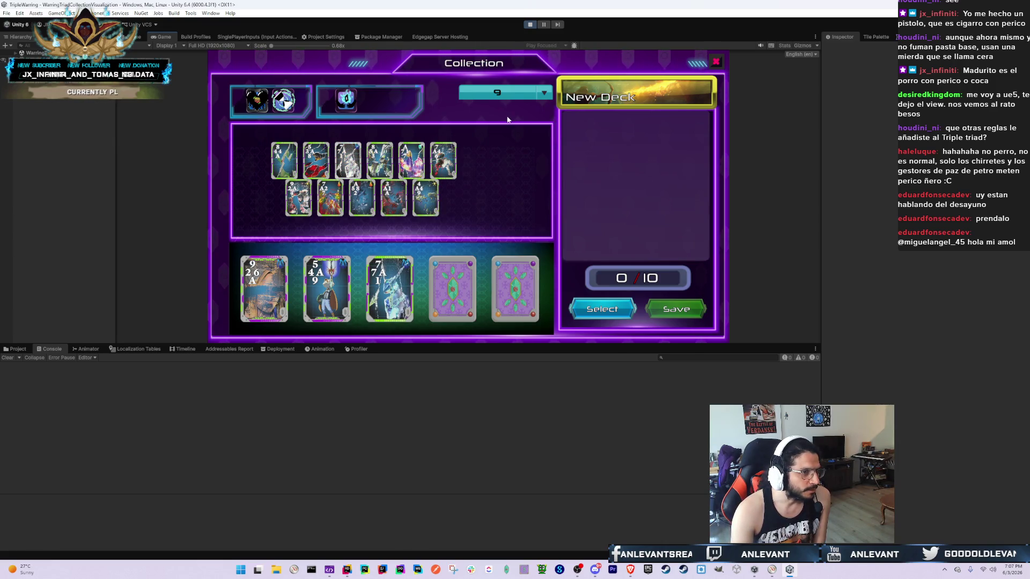
pyautogui.click(504, 94)
pyautogui.click(485, 220)
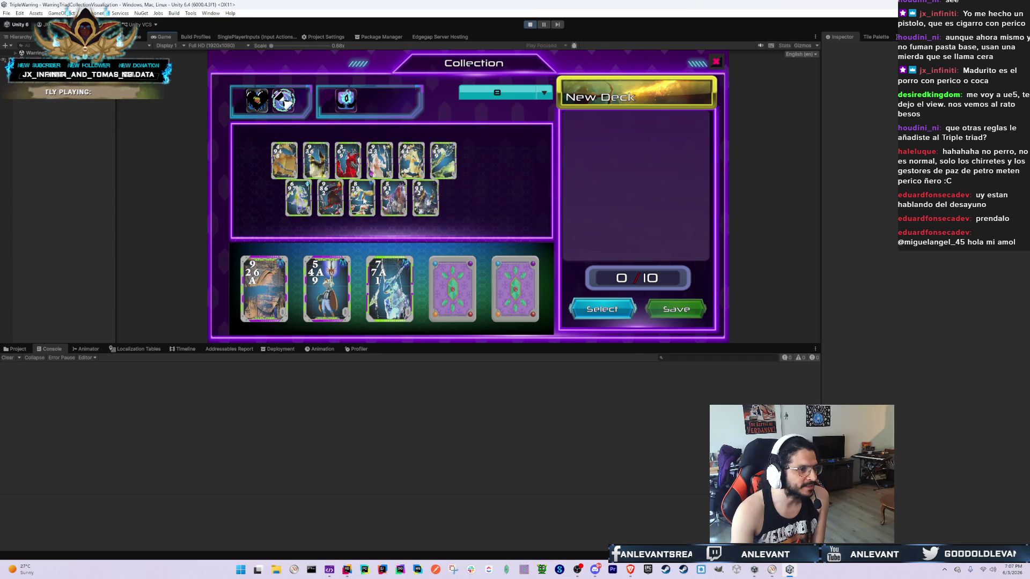
pyautogui.click(363, 200)
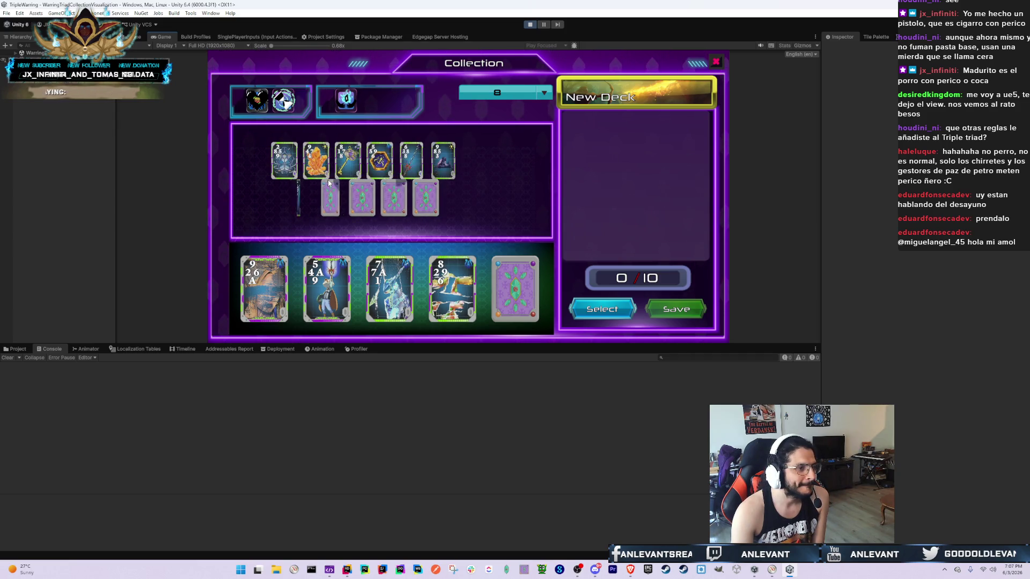
pyautogui.click(380, 160)
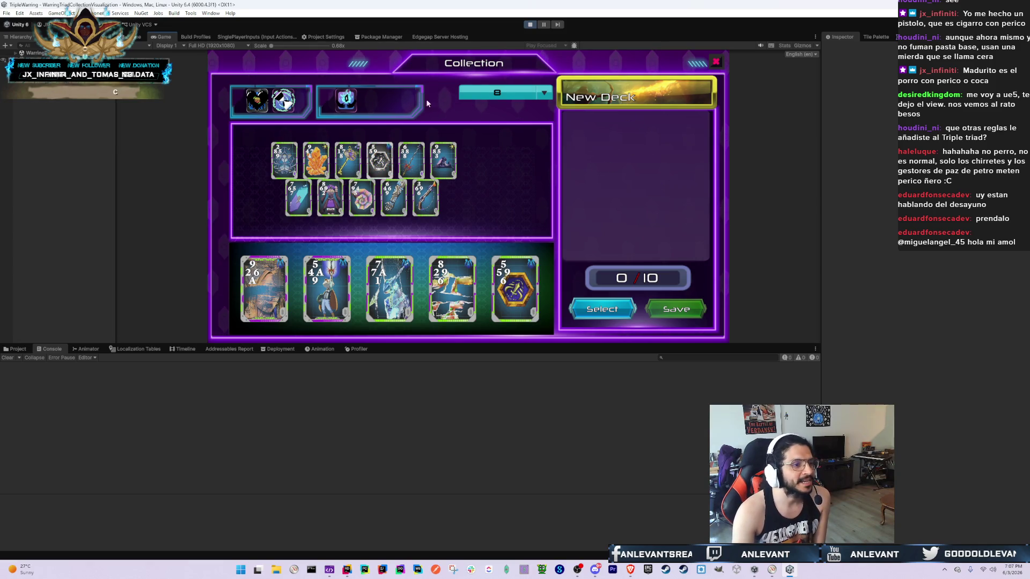
# Switch the collection back to level 10 and add Jormundandr to the New Deck.
pyautogui.click(351, 105)
pyautogui.click(501, 97)
pyautogui.click(484, 174)
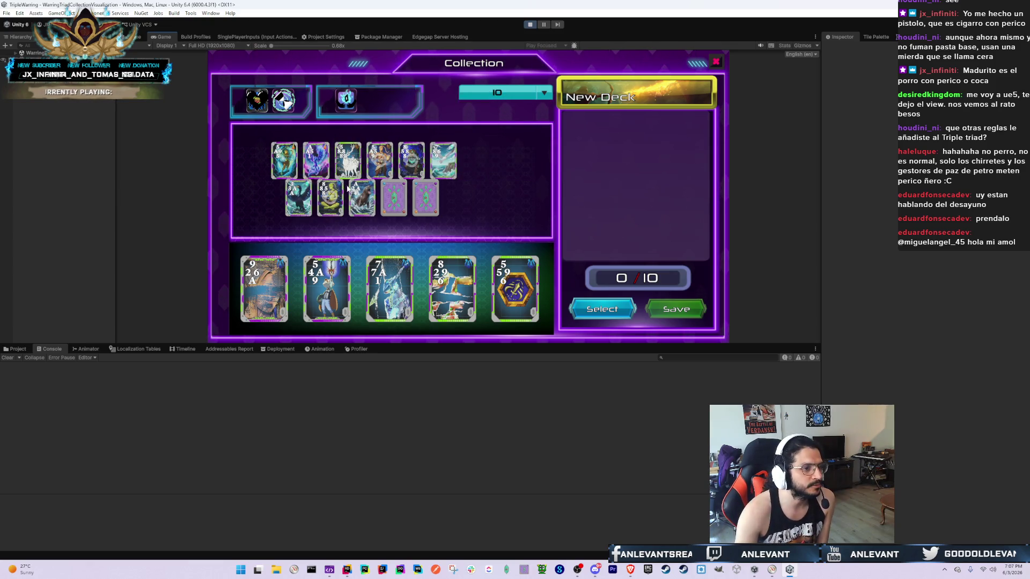
pyautogui.click(354, 198)
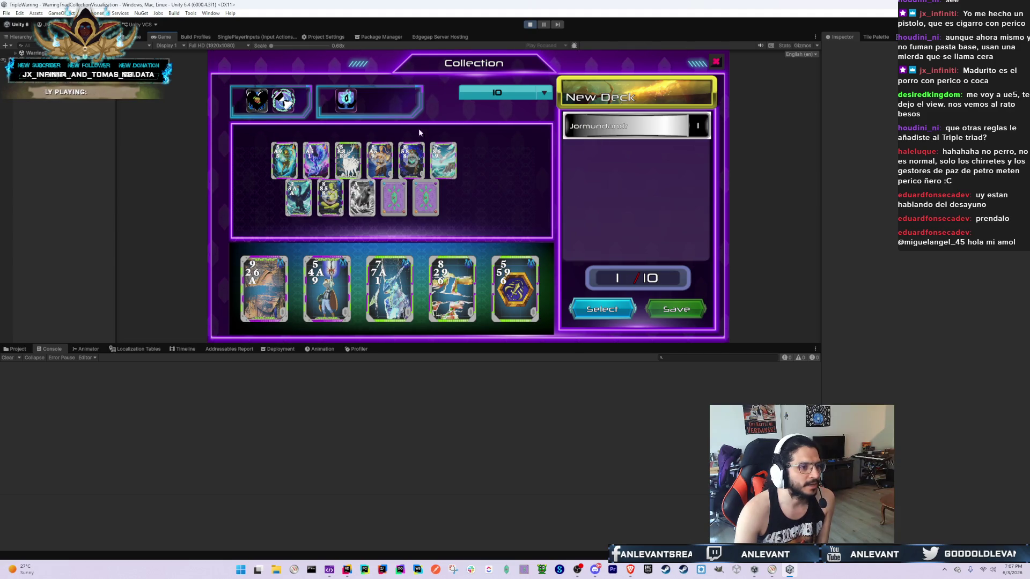
# Open and close the full detail views of Ab'Dael and another collection card.
pyautogui.rightClick(346, 163)
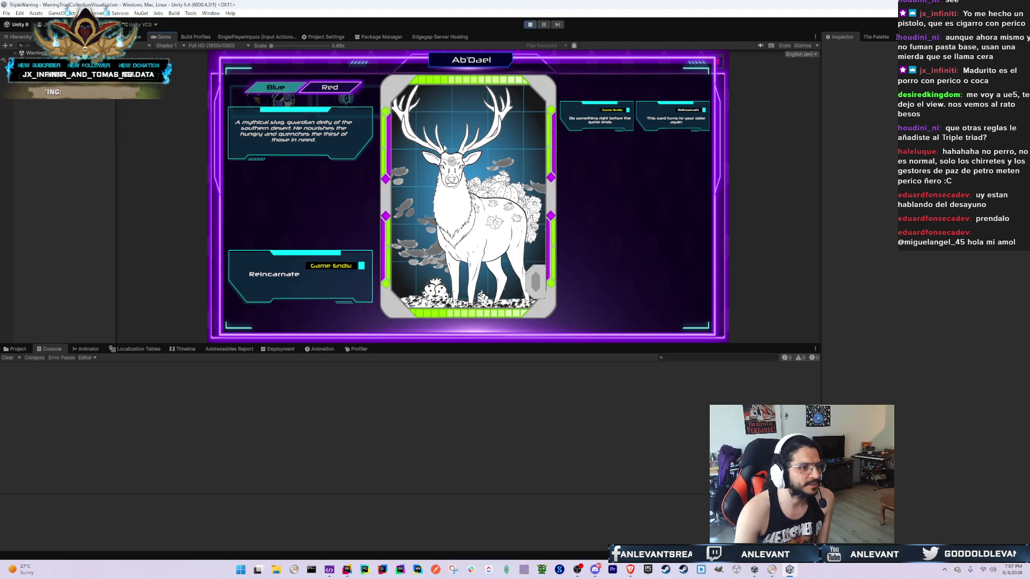
pyautogui.rightClick(300, 164)
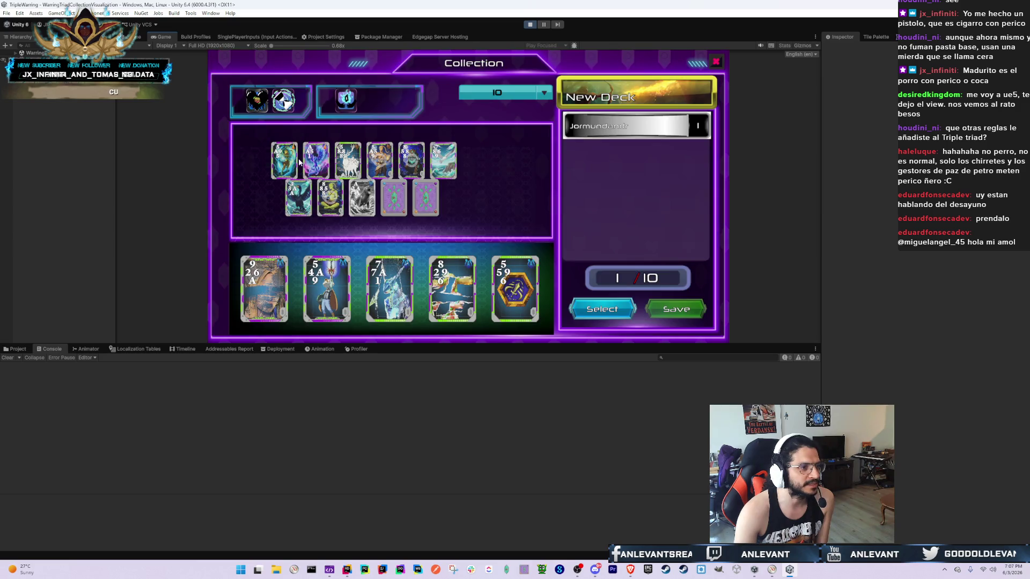
pyautogui.rightClick(284, 159)
pyautogui.rightClick(295, 198)
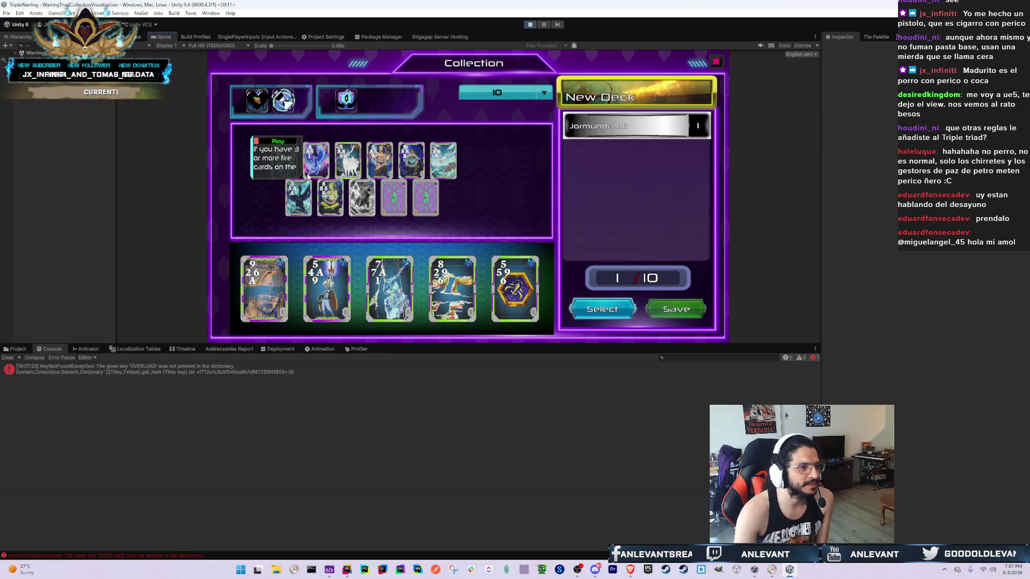
# Inspect the console error's stack trace in Rider, then open Jormundandr's full detail view in Unity.
pyautogui.click(155, 373)
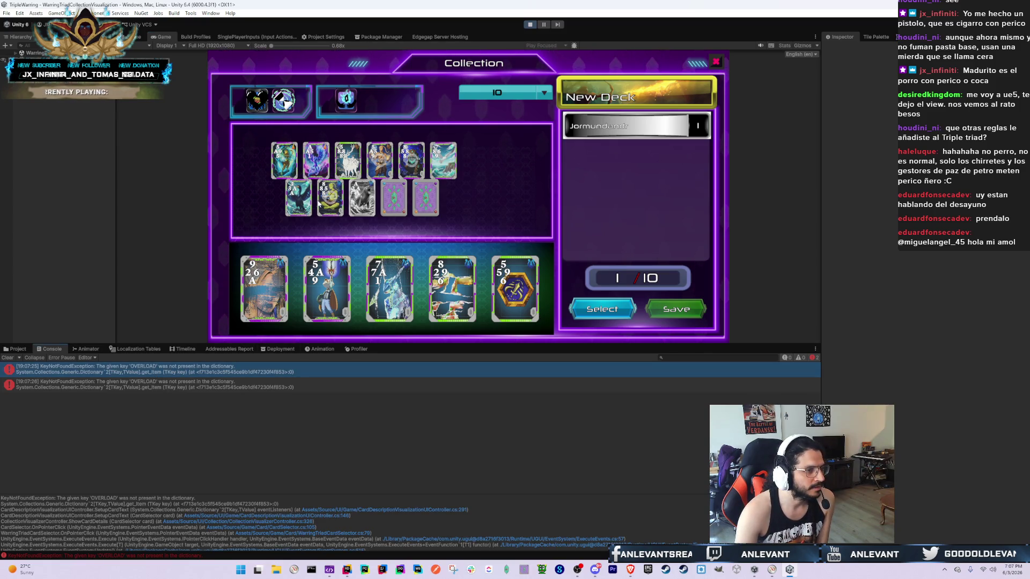
pyautogui.click(403, 509)
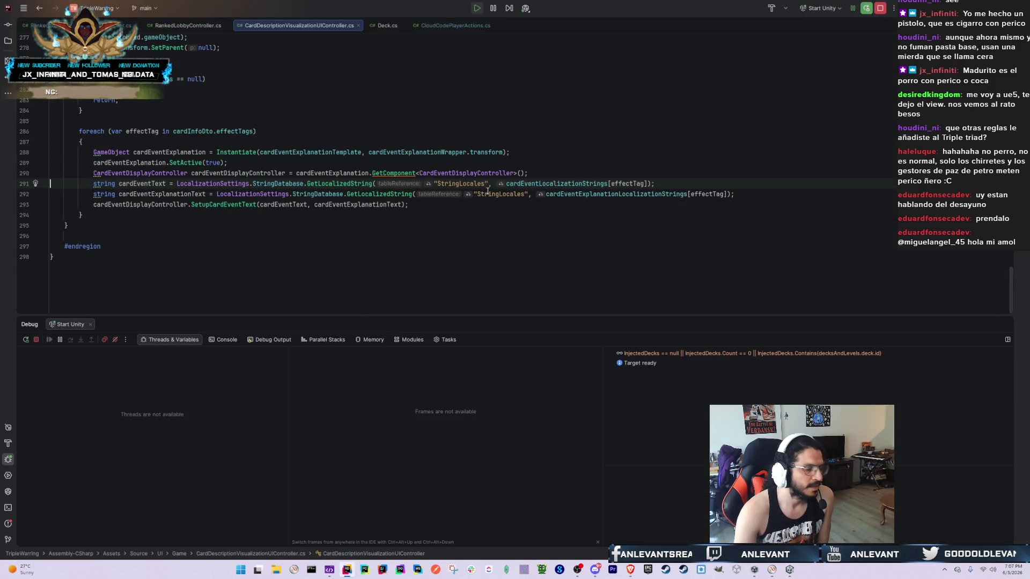
pyautogui.hotkey('alt', 'Tab')
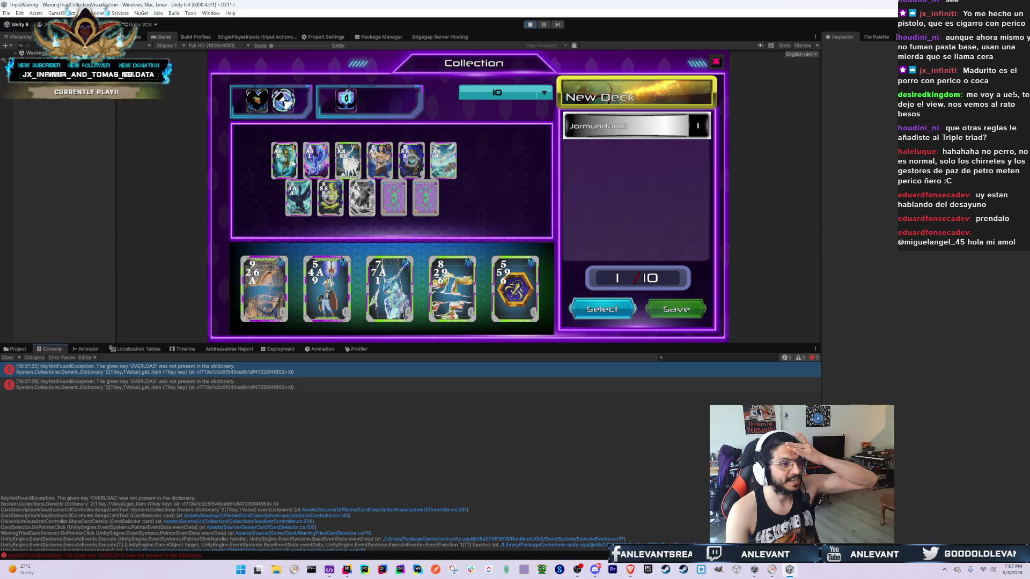
pyautogui.click(358, 208)
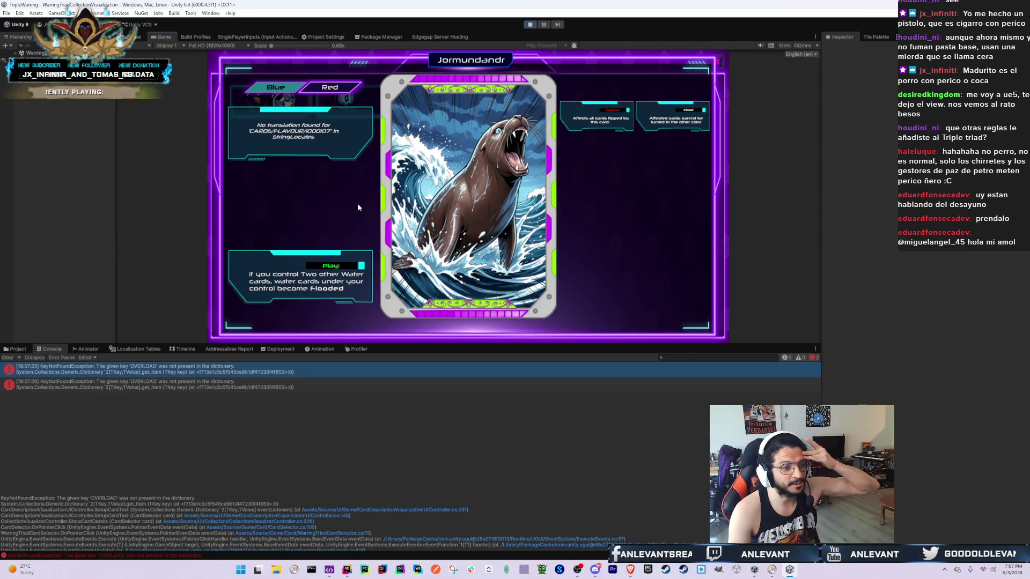
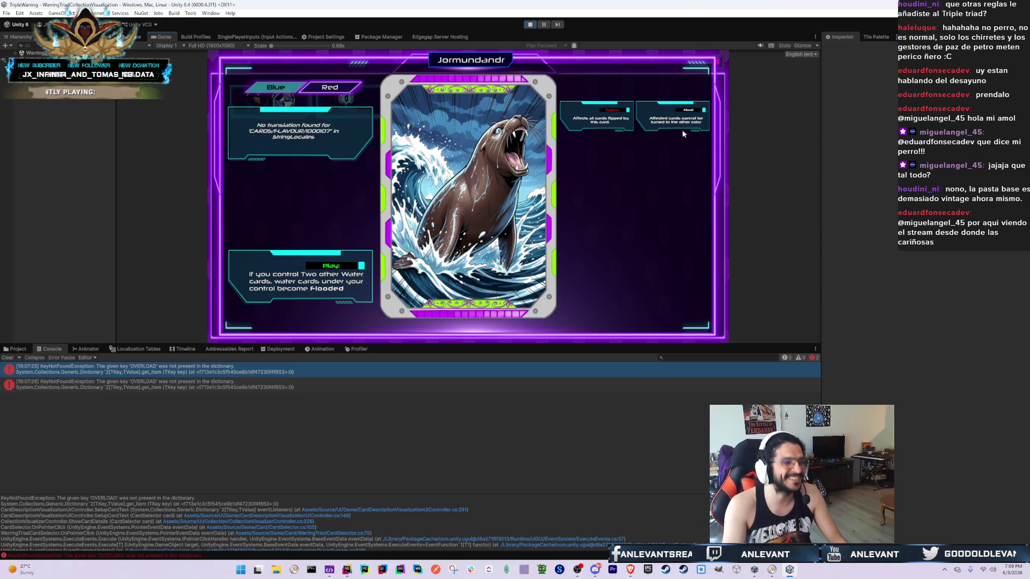
# Clear the console errors, close the card view and add Thure'Thara to the new deck.
pyautogui.click(8, 358)
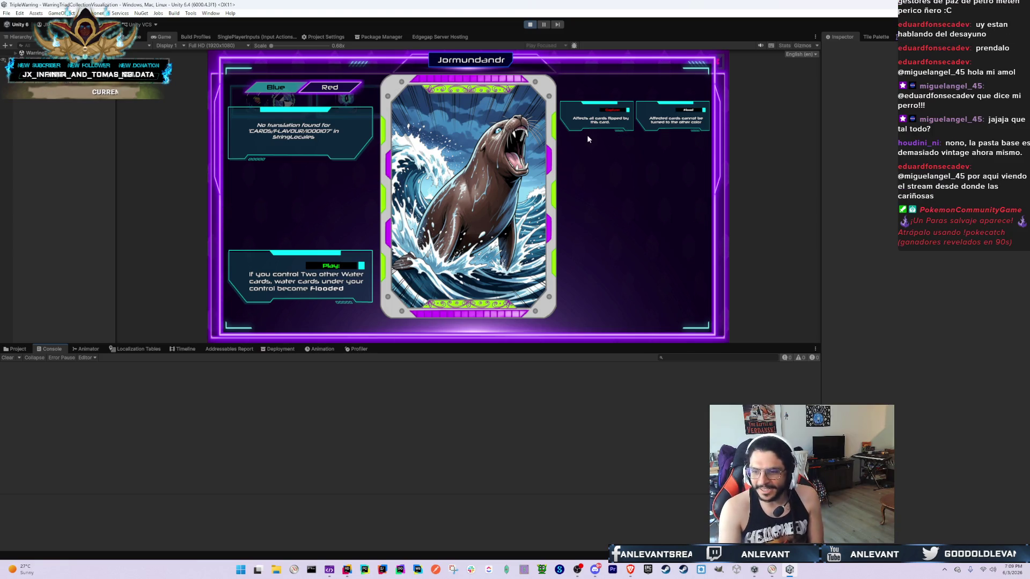
pyautogui.click(613, 162)
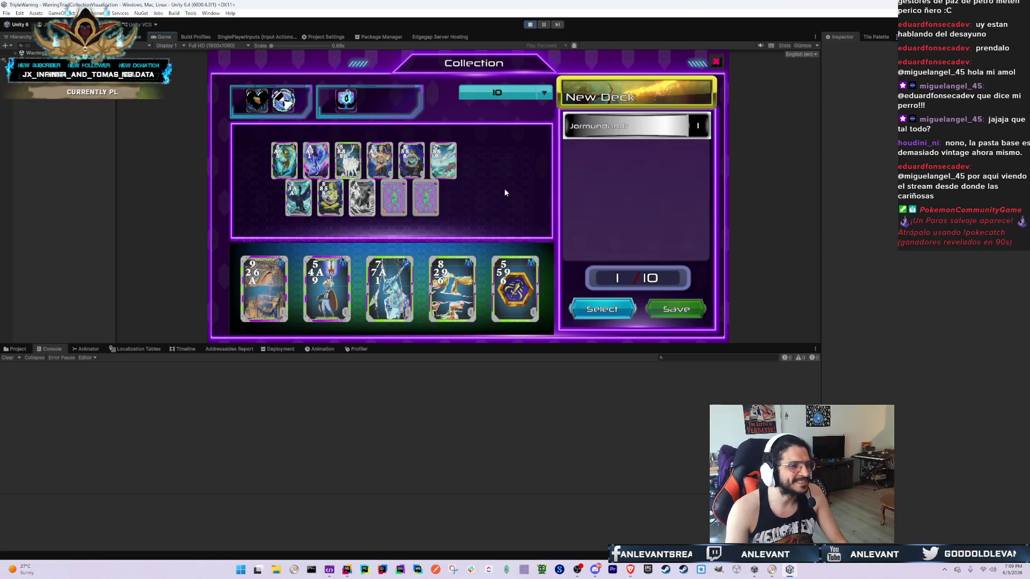
pyautogui.moveTo(367, 189)
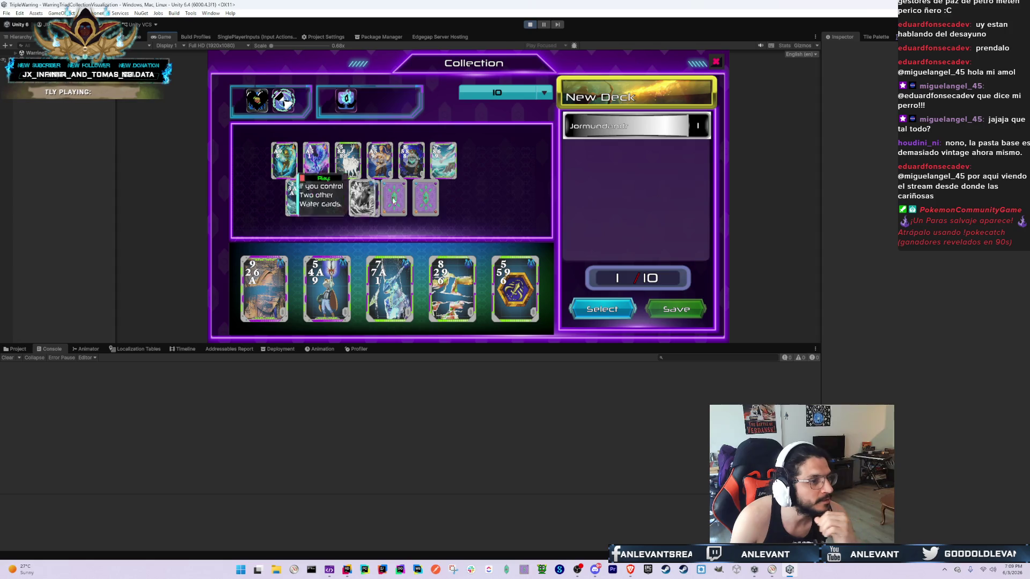
pyautogui.moveTo(363, 201); pyautogui.dragTo(578, 151)
# Add Cuvier Diver (level 9), Tsunami (level 6), Depth's Squid (level 3) and High Tide (level 1).
pyautogui.click(514, 93)
pyautogui.click(492, 163)
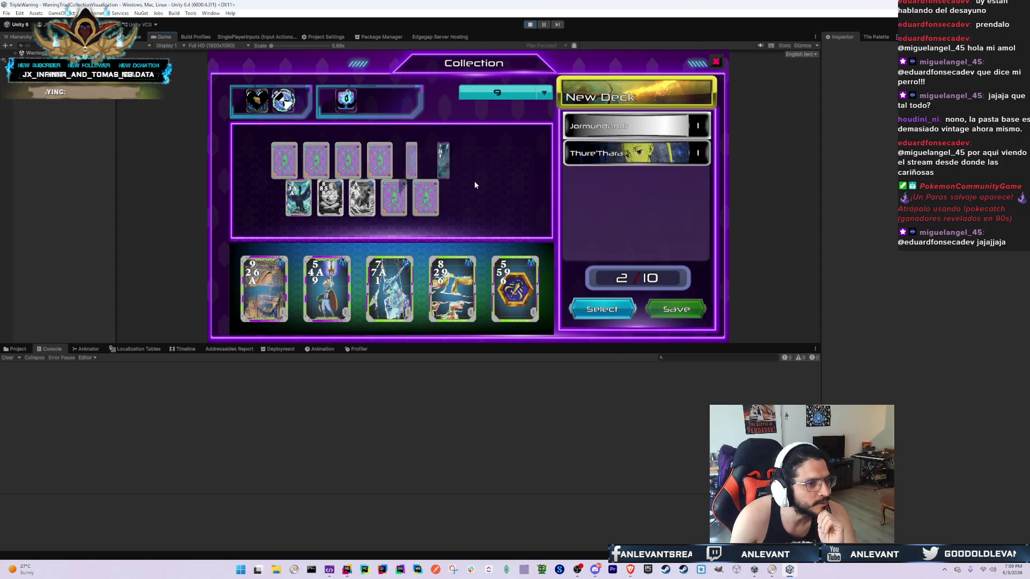
pyautogui.moveTo(348, 160); pyautogui.dragTo(578, 180)
pyautogui.click(504, 93)
pyautogui.click(495, 148)
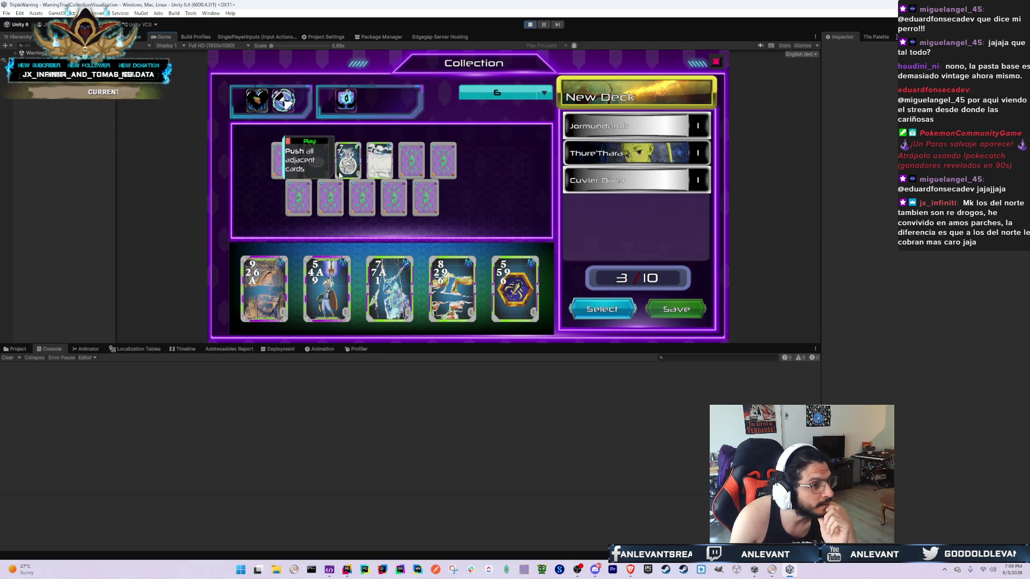
pyautogui.moveTo(382, 157); pyautogui.dragTo(617, 208)
pyautogui.click(504, 93)
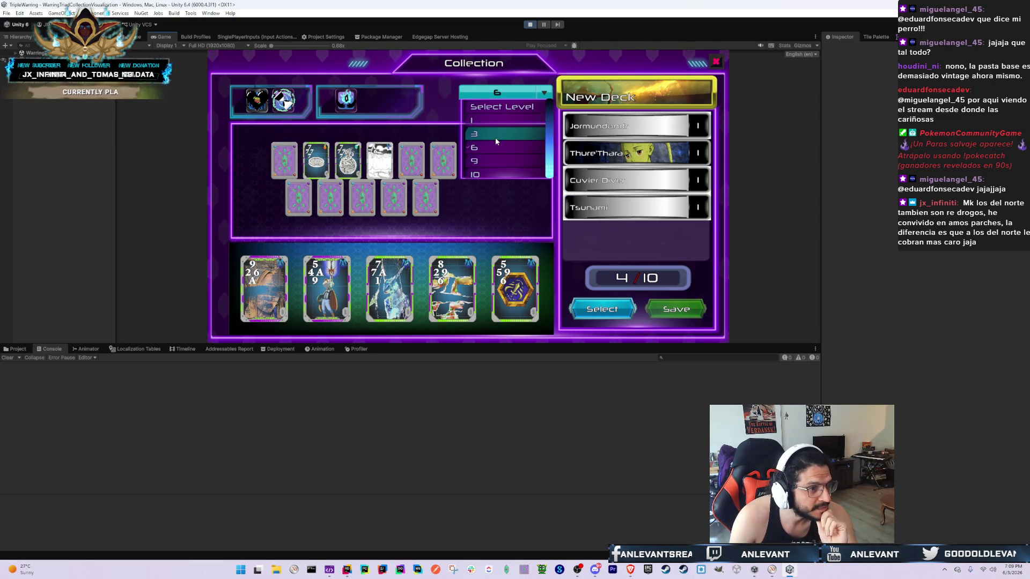
pyautogui.click(494, 137)
pyautogui.moveTo(316, 160); pyautogui.dragTo(610, 188)
pyautogui.click(504, 93)
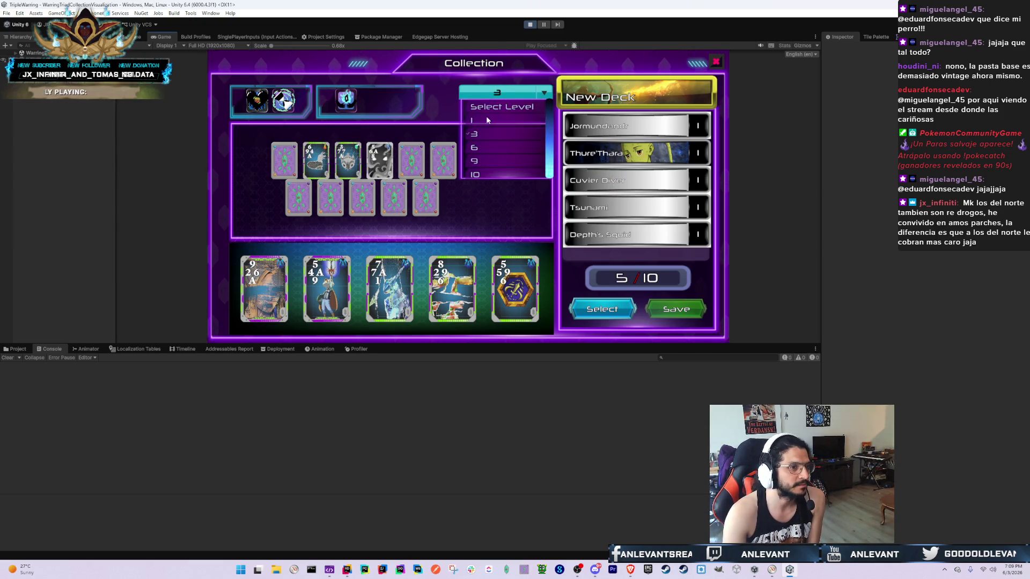
pyautogui.click(486, 116)
pyautogui.moveTo(284, 160); pyautogui.dragTo(621, 210)
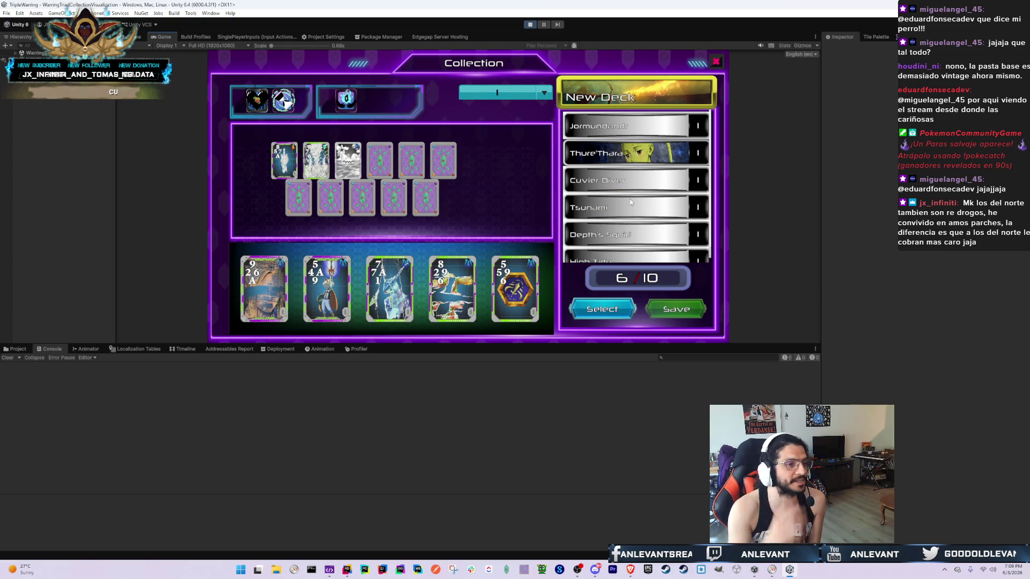
# Browse levels 3, 10, 9 and 7 and add Frogking, bringing the deck to 7/10.
pyautogui.click(504, 94)
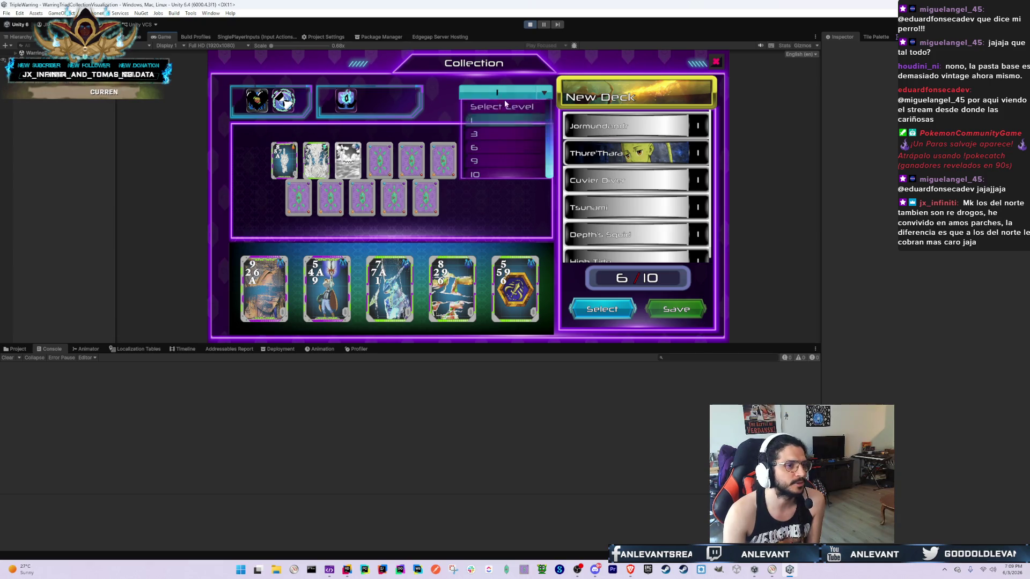
pyautogui.click(498, 141)
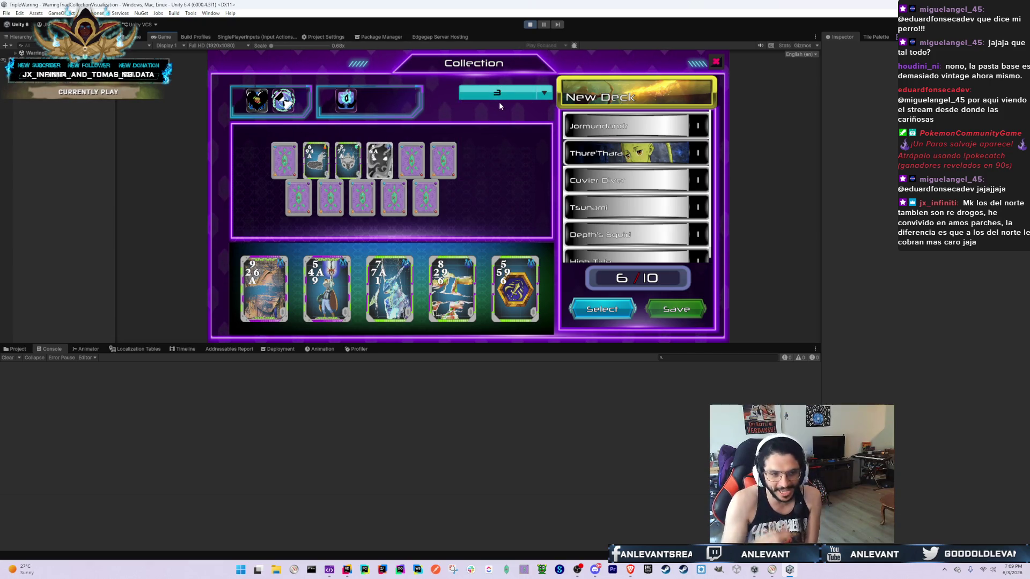
pyautogui.click(499, 98)
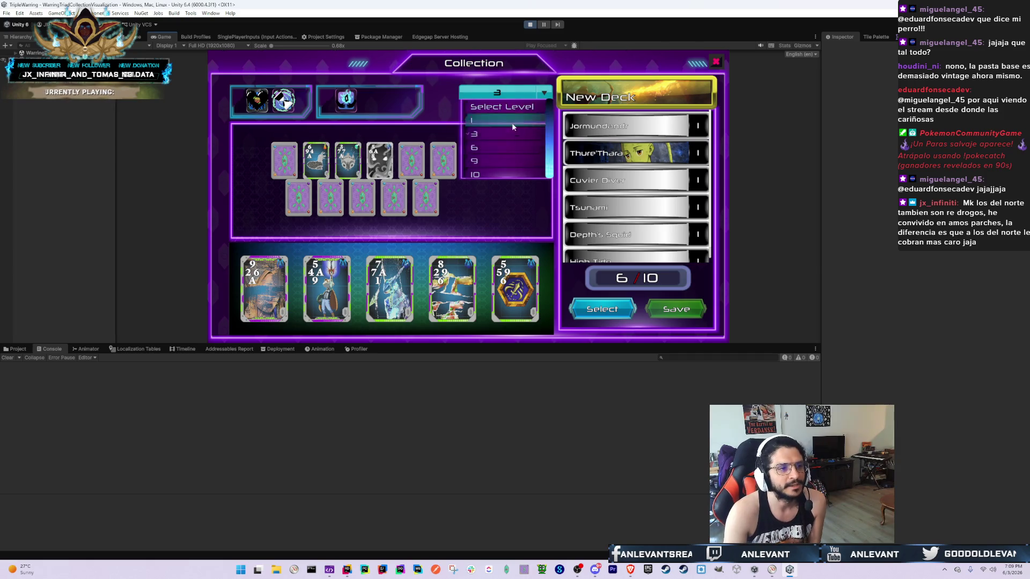
pyautogui.click(508, 173)
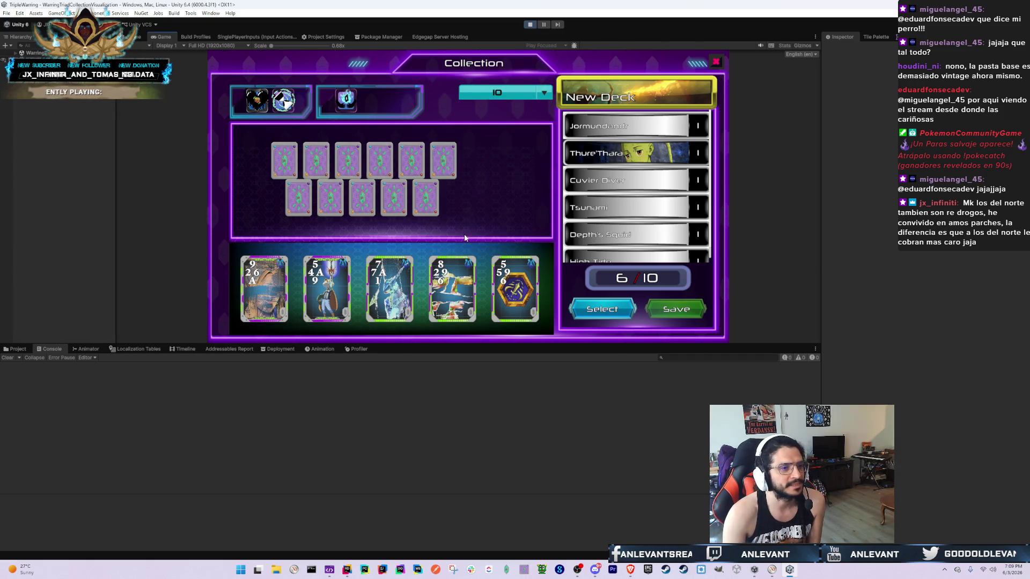
pyautogui.click(483, 98)
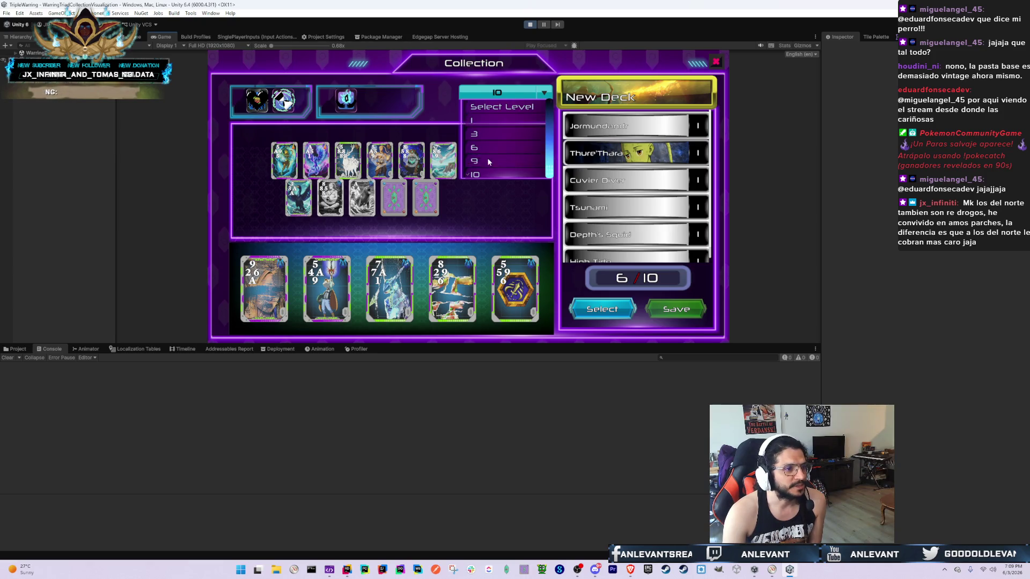
pyautogui.click(489, 162)
pyautogui.click(498, 100)
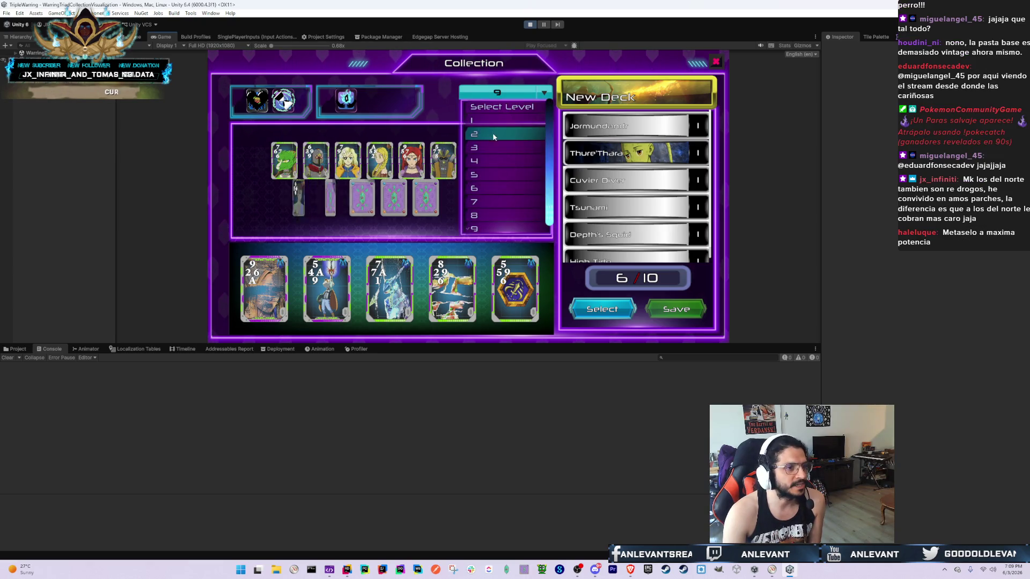
pyautogui.click(482, 202)
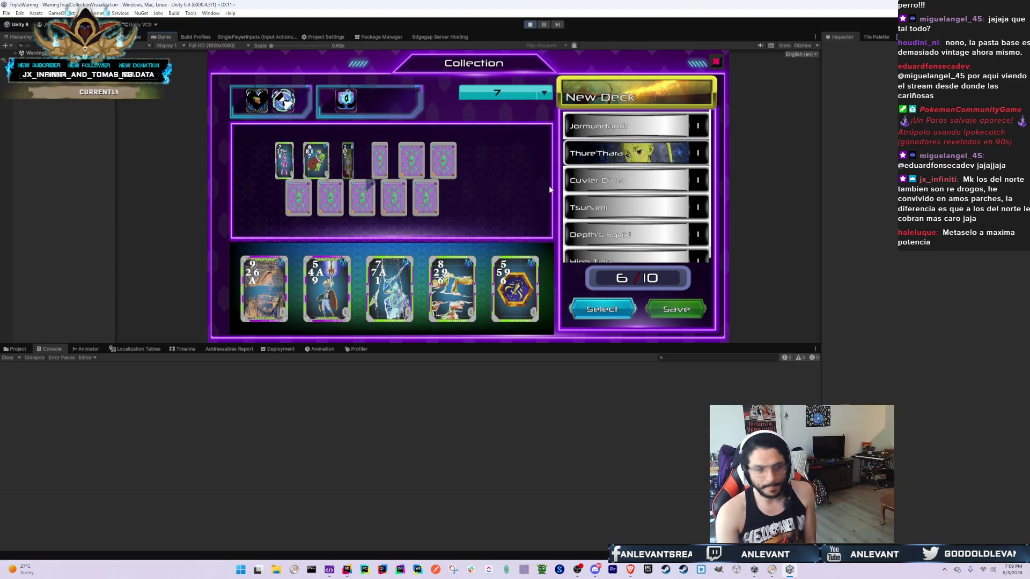
pyautogui.click(328, 156)
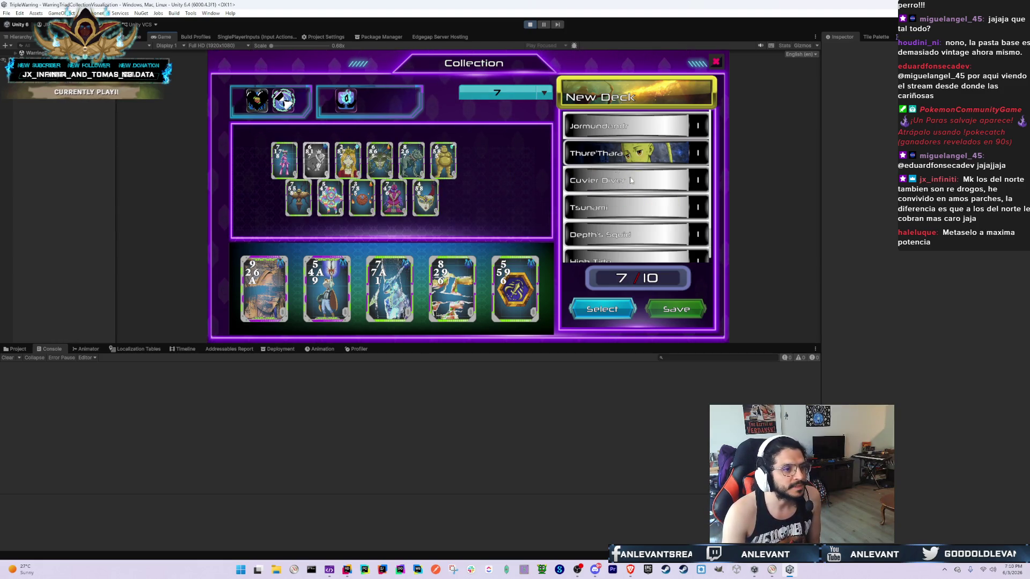
pyautogui.scroll(-3, 610, 197)
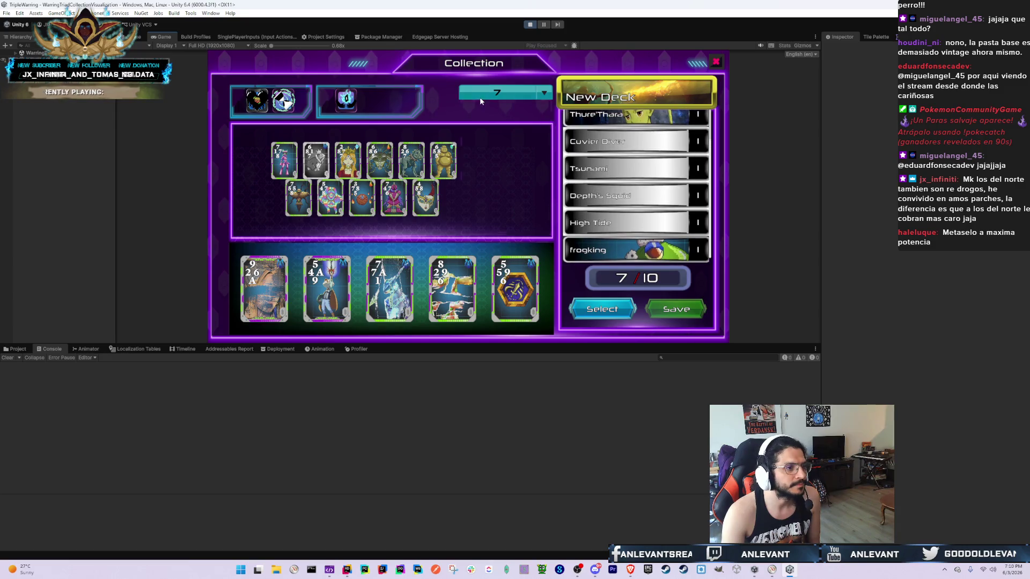
pyautogui.click(531, 93)
# Browse card levels 6, 7, 5, 4, 3, 2 and 1 for the remaining deck candidates.
pyautogui.click(482, 190)
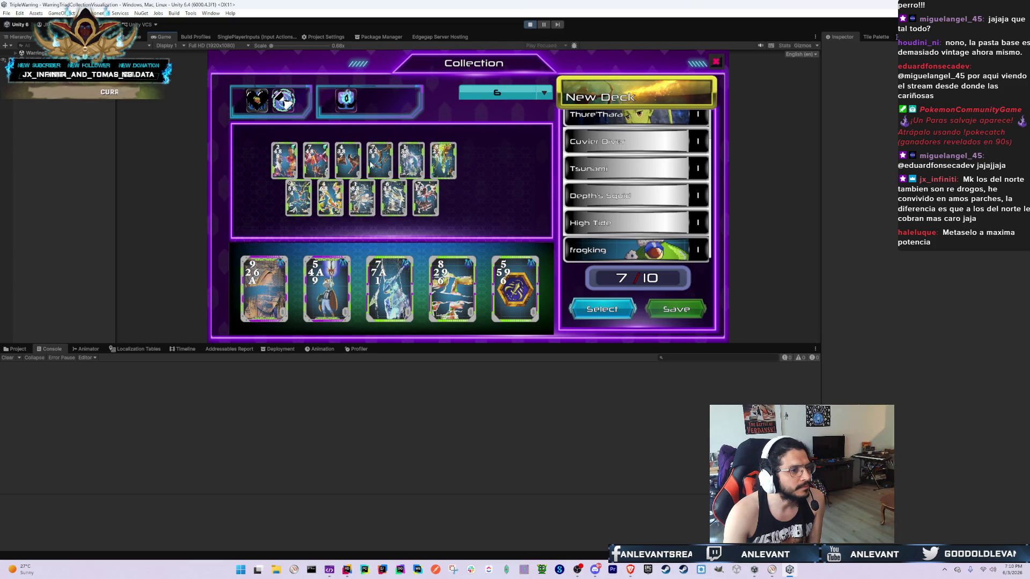
pyautogui.click(504, 93)
pyautogui.click(488, 197)
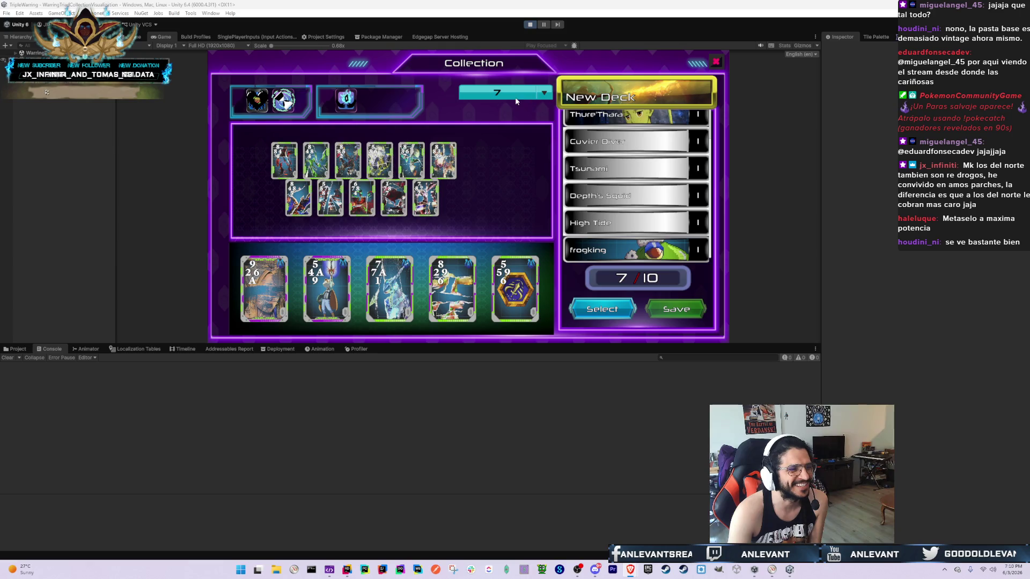
pyautogui.click(498, 93)
pyautogui.click(484, 174)
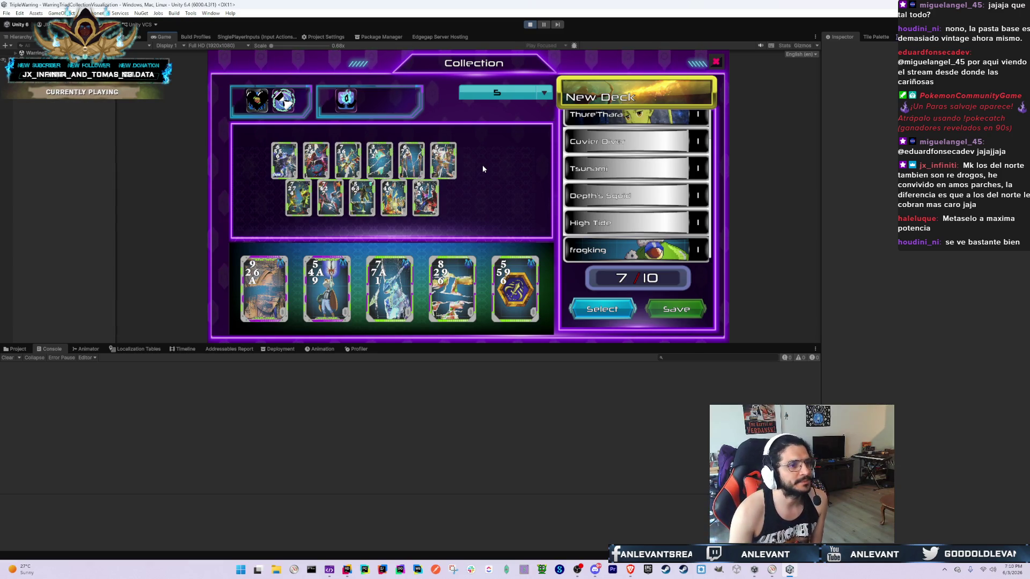
pyautogui.click(517, 90)
pyautogui.click(486, 165)
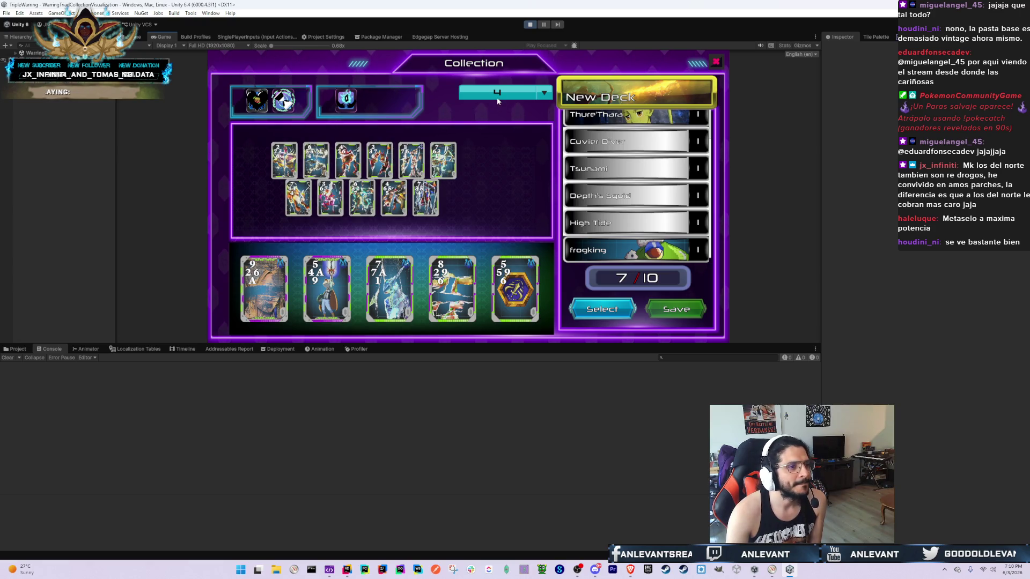
pyautogui.click(498, 101)
pyautogui.click(493, 153)
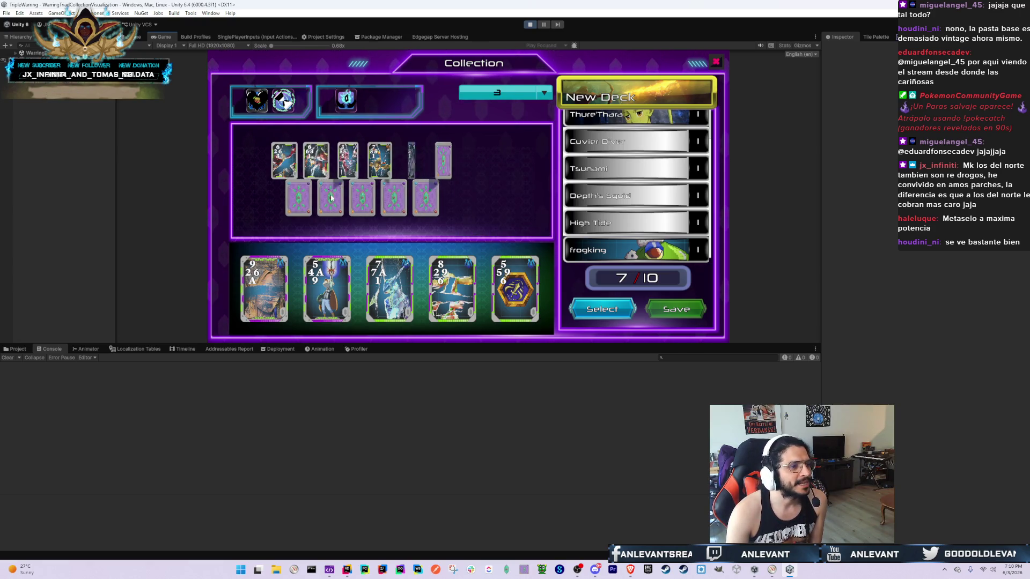
pyautogui.click(502, 96)
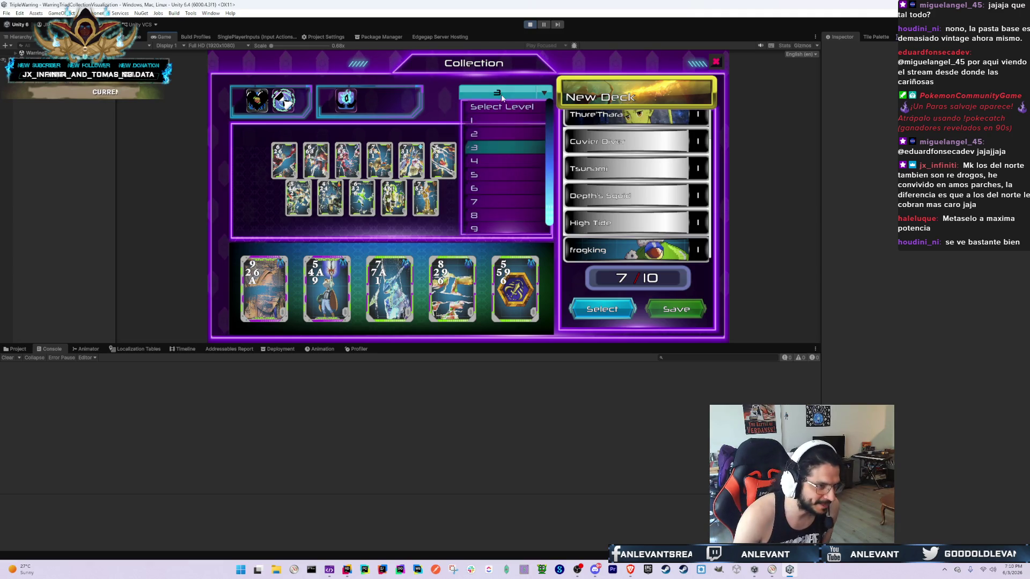
pyautogui.click(500, 134)
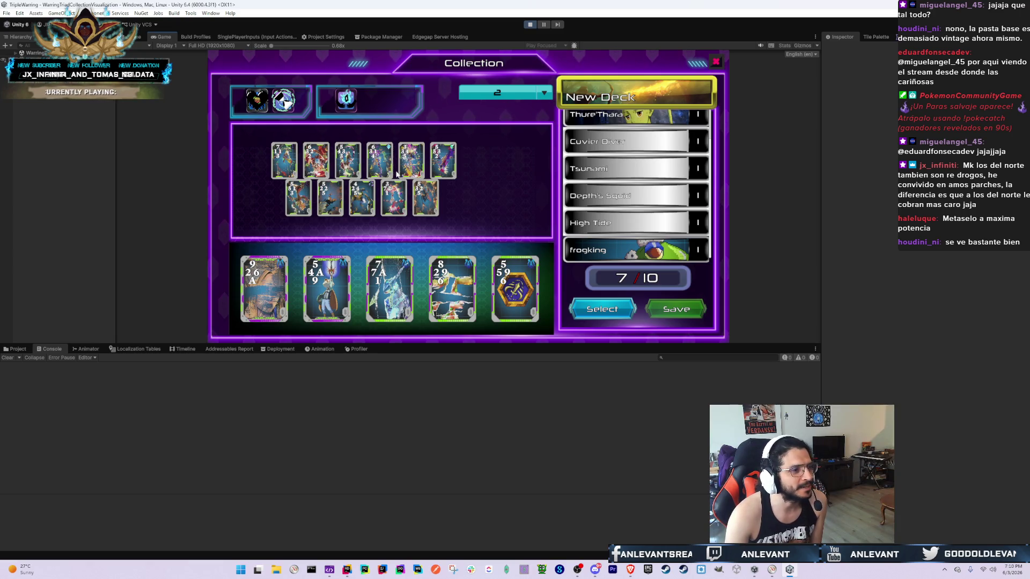
pyautogui.click(469, 96)
pyautogui.click(476, 119)
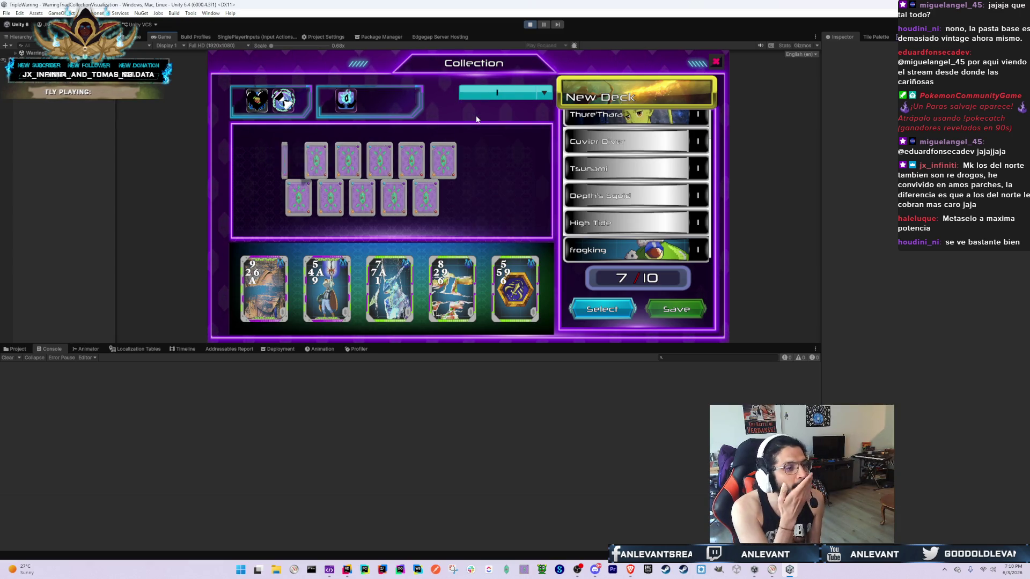
pyautogui.click(286, 102)
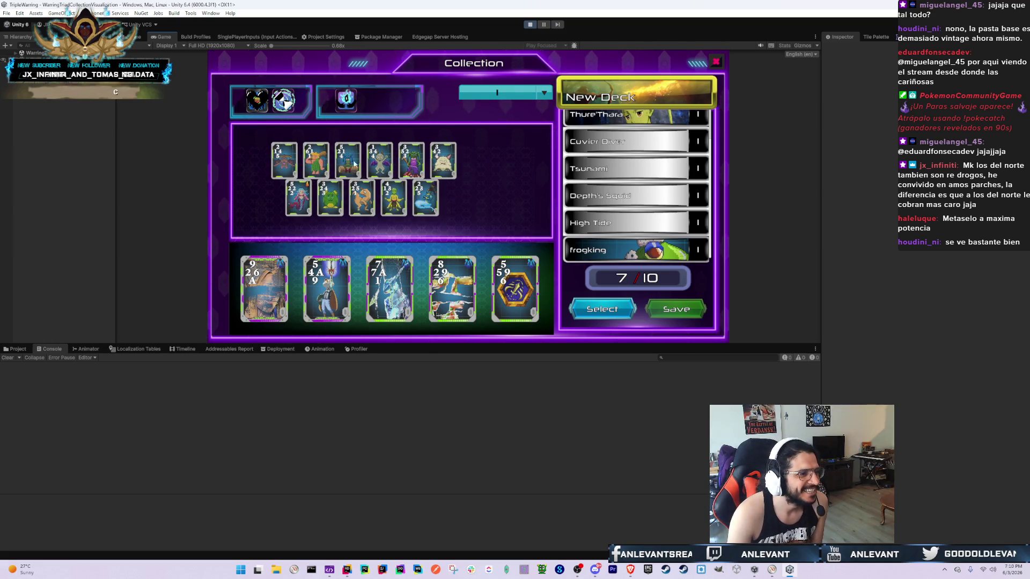
# Add Octoblush and Tadpole from level 2 and Nereid from level 3, filling the deck to 10/10.
pyautogui.click(522, 97)
pyautogui.click(504, 131)
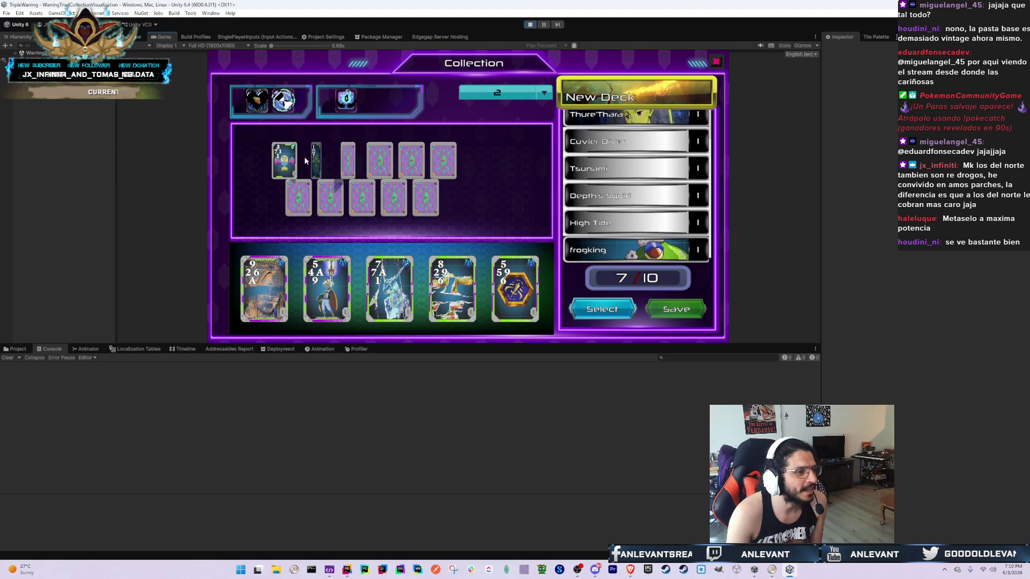
pyautogui.click(368, 196)
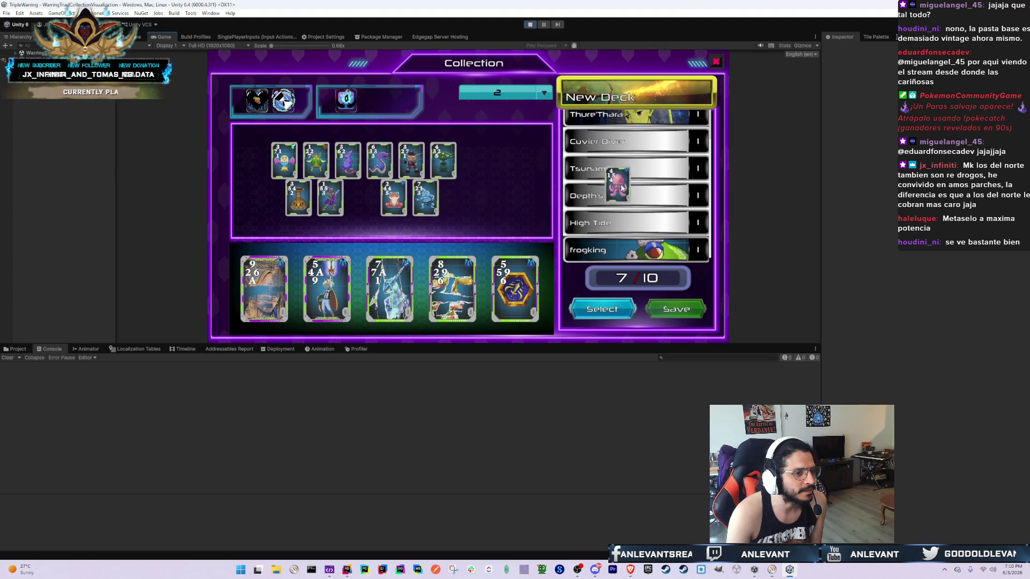
pyautogui.click(394, 198)
pyautogui.click(524, 87)
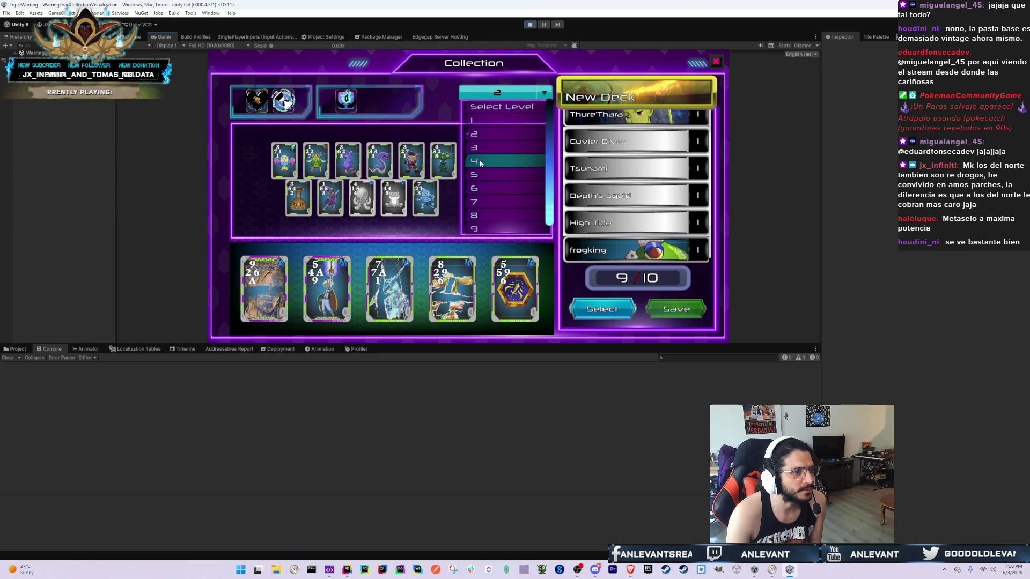
pyautogui.click(480, 149)
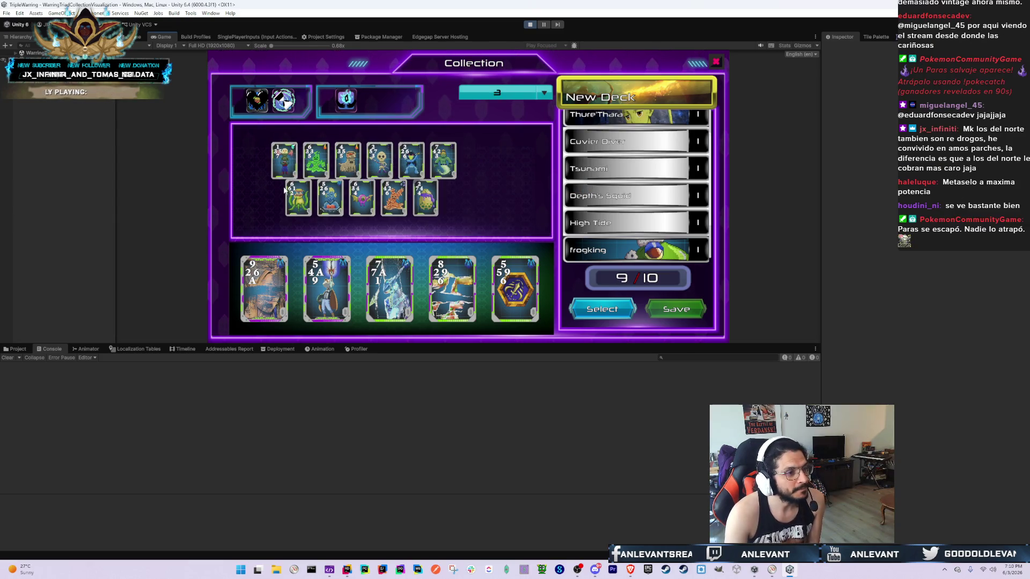
pyautogui.click(330, 198)
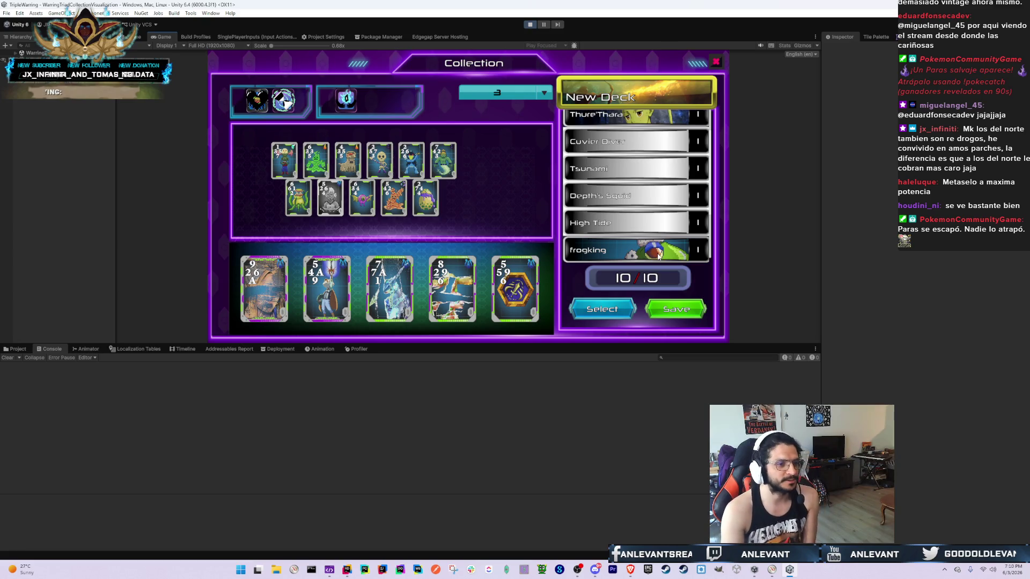
pyautogui.scroll(-3, 647, 253)
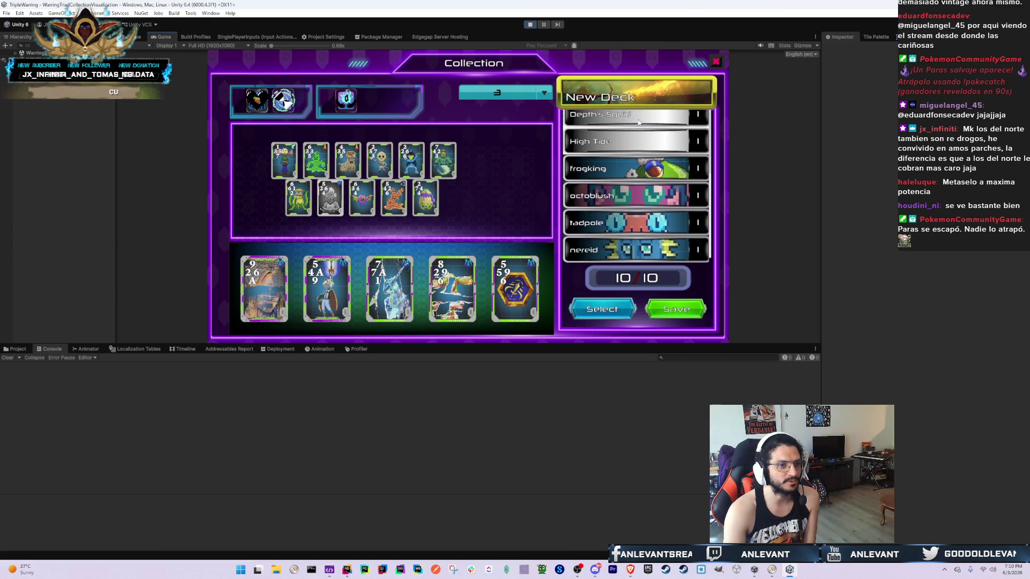
pyautogui.click(640, 97)
# Rename the new deck to Water Deck and save it.
pyautogui.write('Agua')
pyautogui.press('Home')
pyautogui.write('Deck')
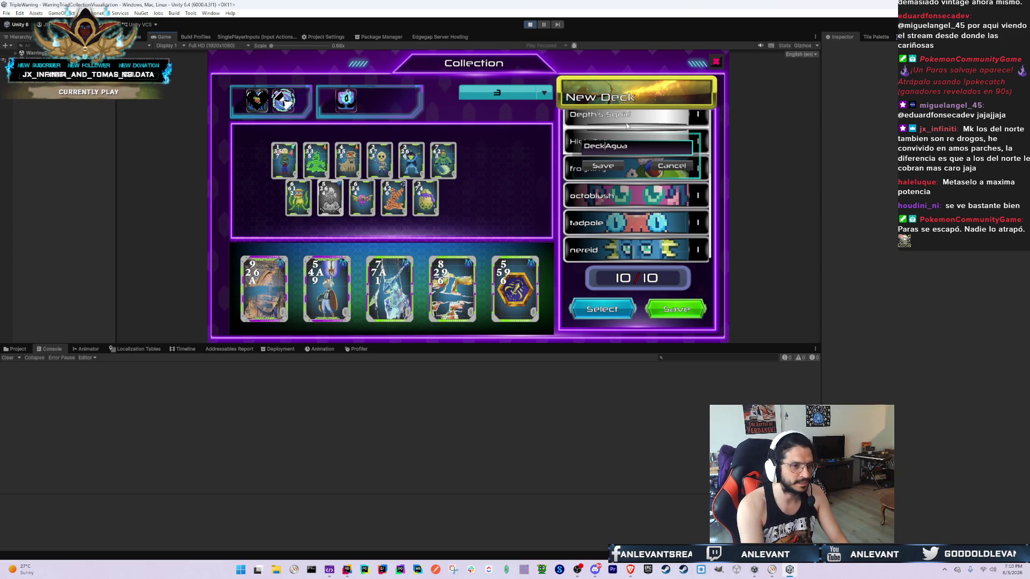
pyautogui.press('Delete')
pyautogui.press('Delete')
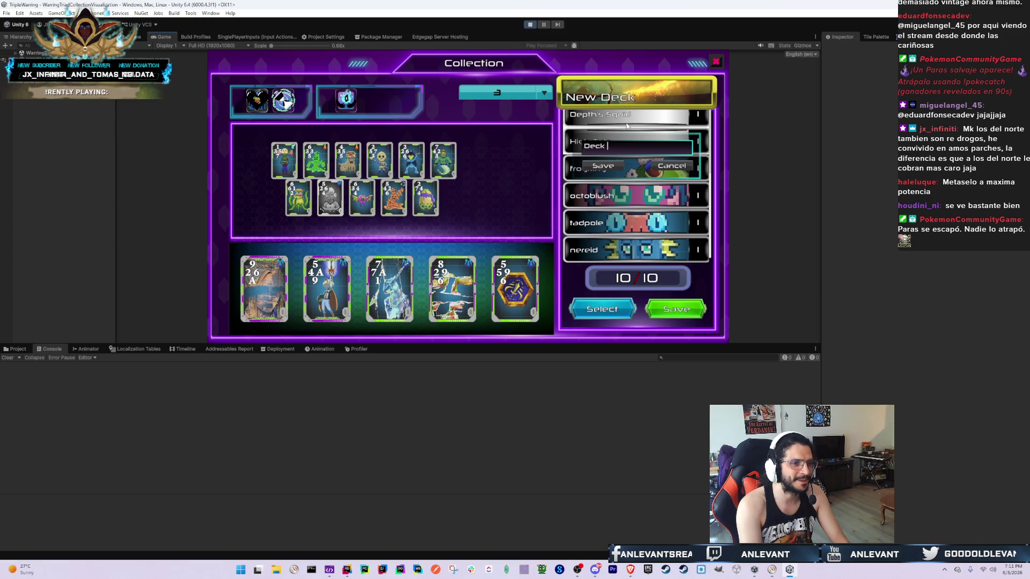
pyautogui.press('Return')
pyautogui.click(665, 309)
# Close the Collection screen and go to the ranked match screen.
pyautogui.click(646, 104)
pyautogui.click(706, 108)
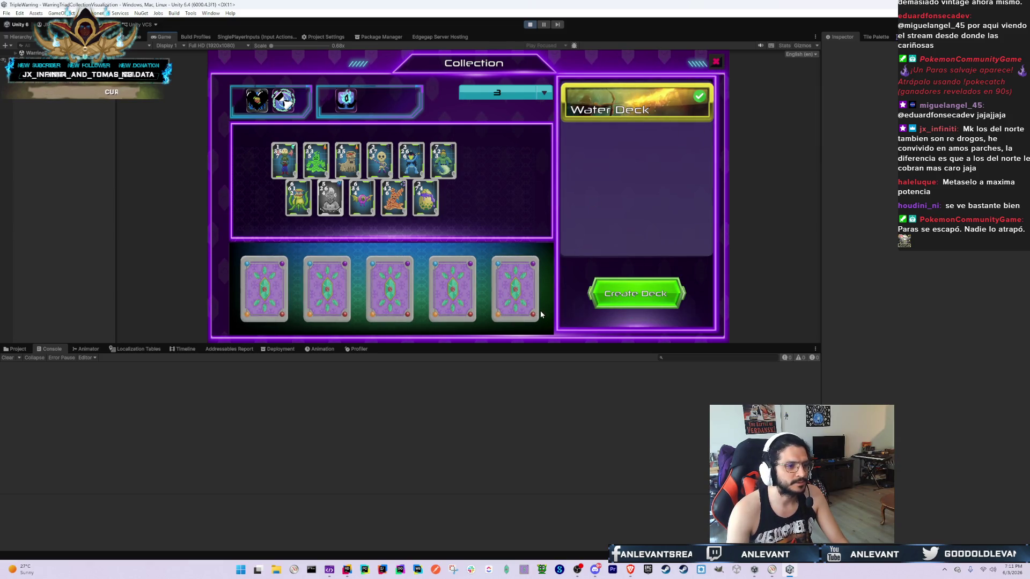
pyautogui.click(716, 61)
pyautogui.click(469, 208)
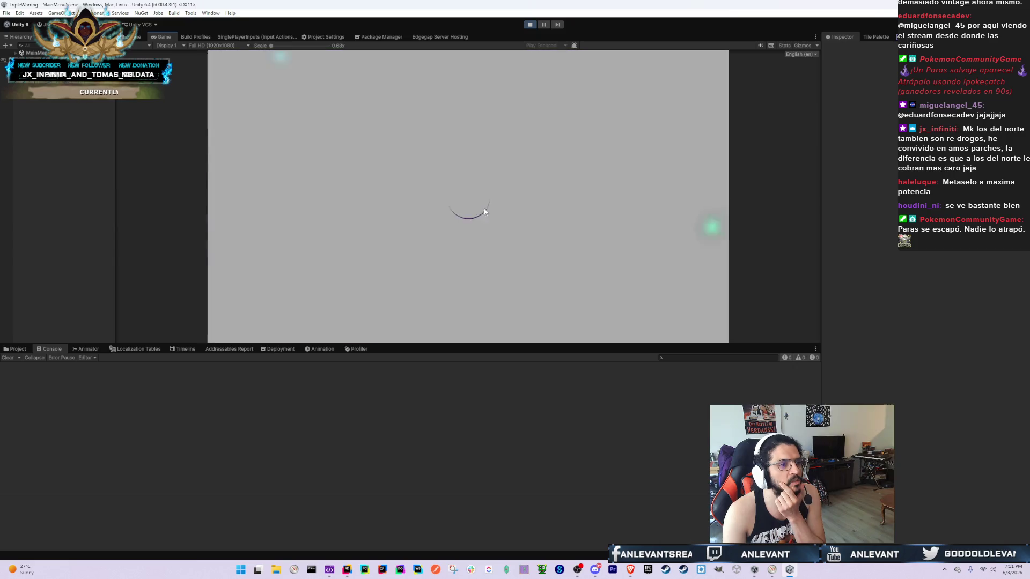
# Start searching for a Classic ranked match opponent.
pyautogui.click(671, 303)
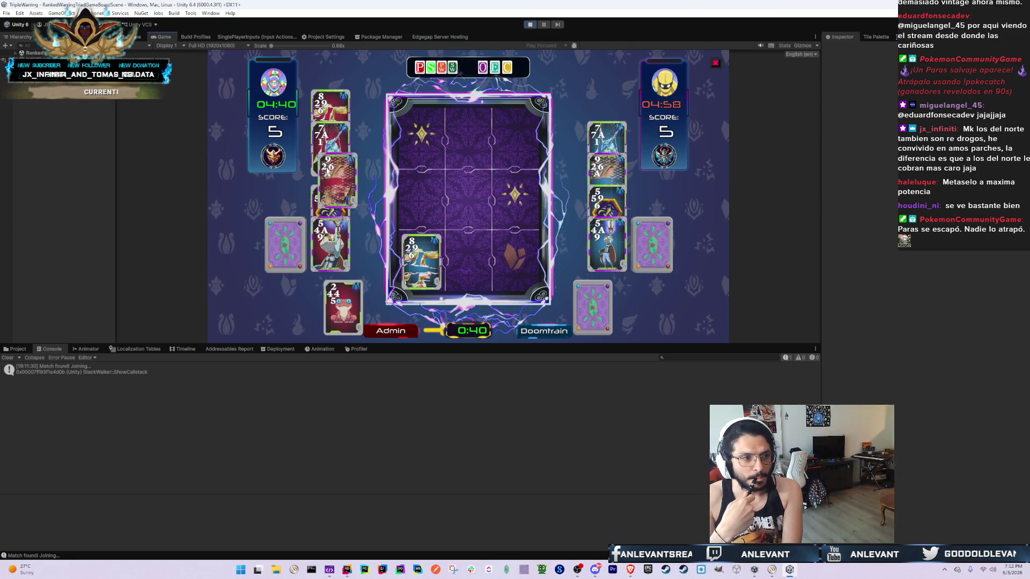
# Play the 9-26-A, 8/85/8, 7/7A/1 and 5/6A/8 cards for a 6–3 lead, then inspect Depth's Squid.
pyautogui.moveTo(361, 185); pyautogui.dragTo(421, 199)
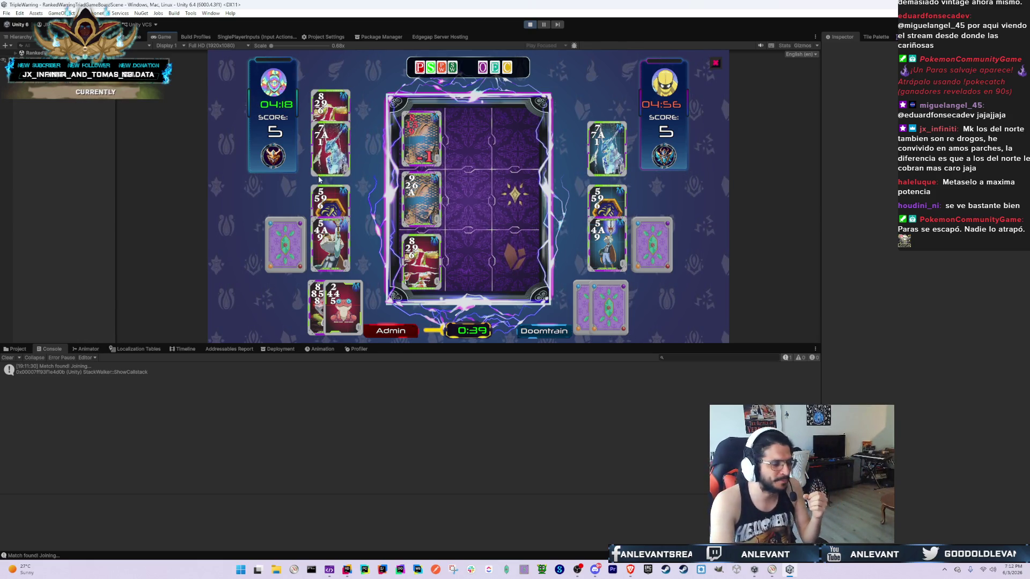
pyautogui.moveTo(323, 303)
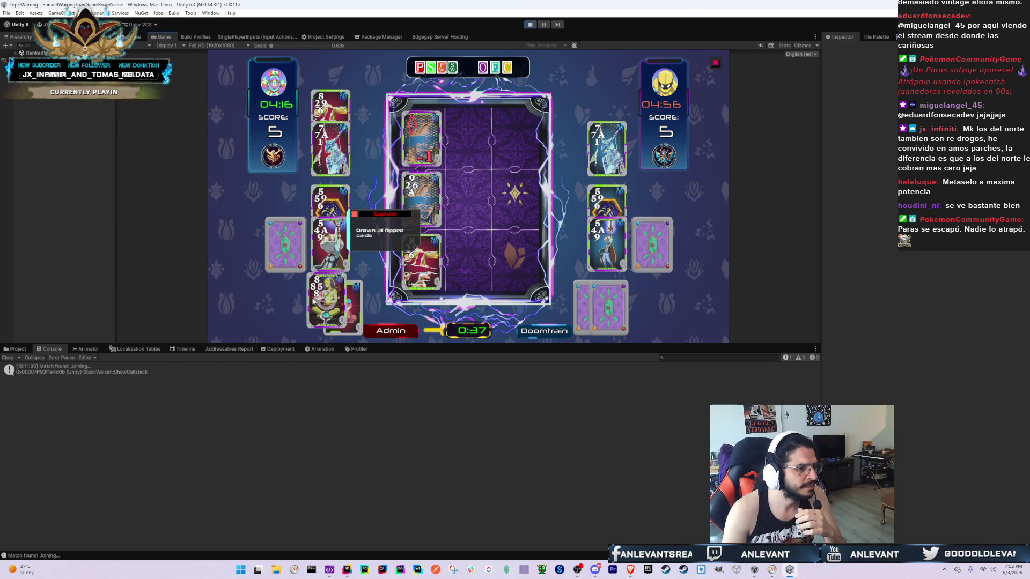
pyautogui.moveTo(323, 303)
pyautogui.mouseDown()
pyautogui.moveTo(413, 252)
pyautogui.moveTo(446, 201)
pyautogui.moveTo(424, 204)
pyautogui.moveTo(407, 268)
pyautogui.moveTo(317, 303)
pyautogui.mouseUp()
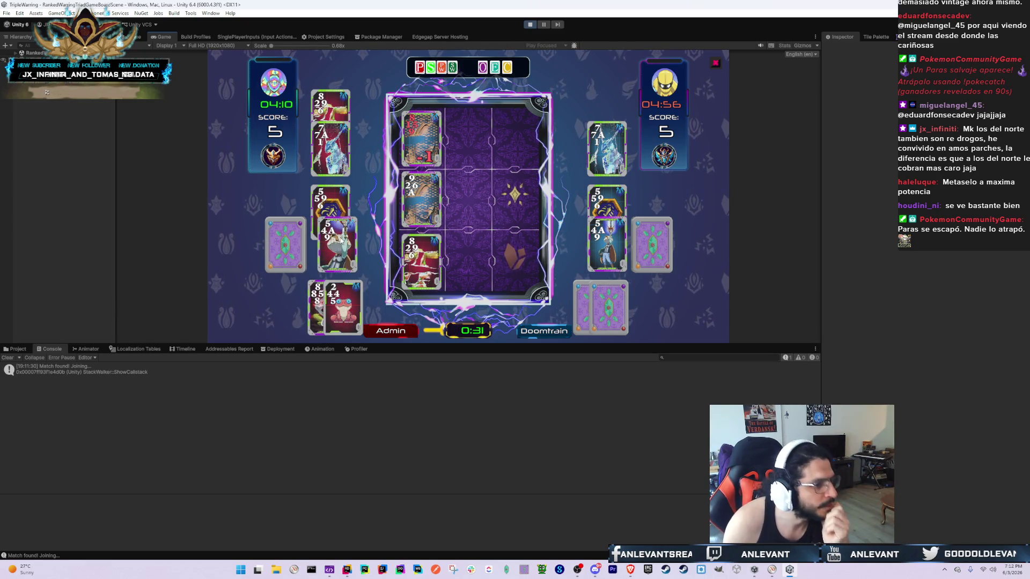
pyautogui.moveTo(334, 148); pyautogui.dragTo(467, 198)
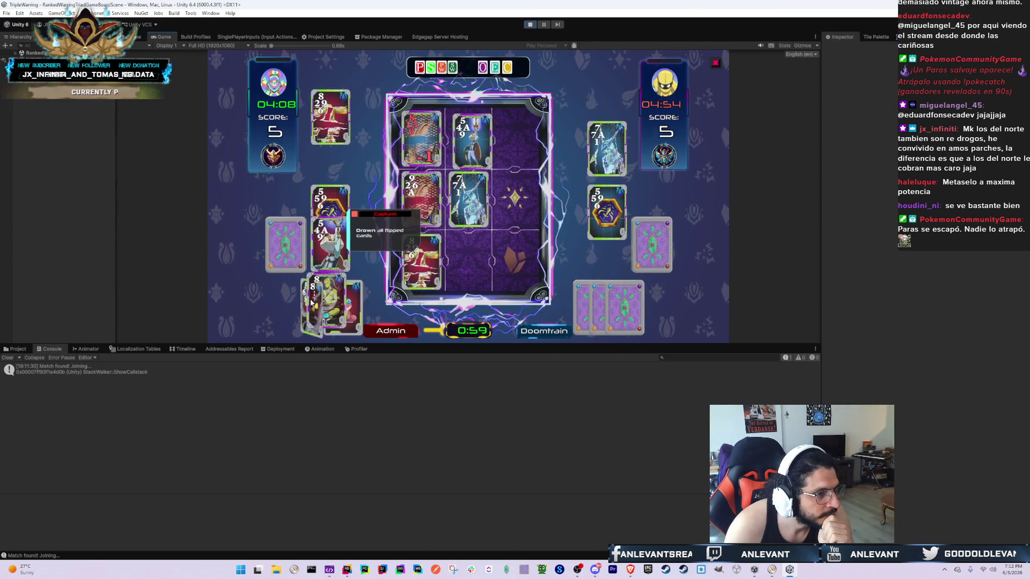
pyautogui.moveTo(302, 303); pyautogui.dragTo(423, 197)
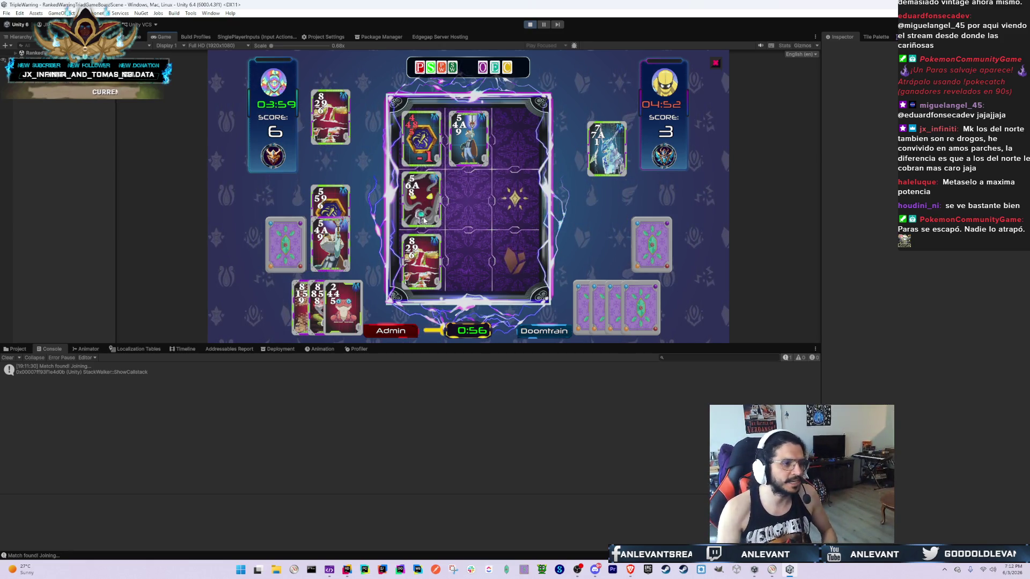
pyautogui.click(426, 212)
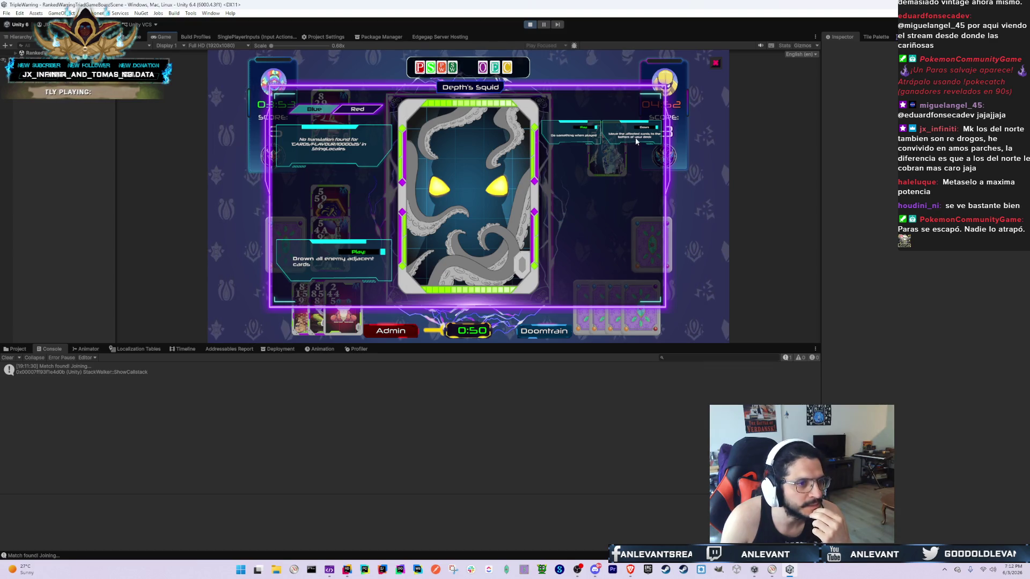
# Widen the Game view and place the 5/5/9/6 and 8/8/5/8 cards in the top row.
pyautogui.moveTo(821, 169); pyautogui.dragTo(989, 168)
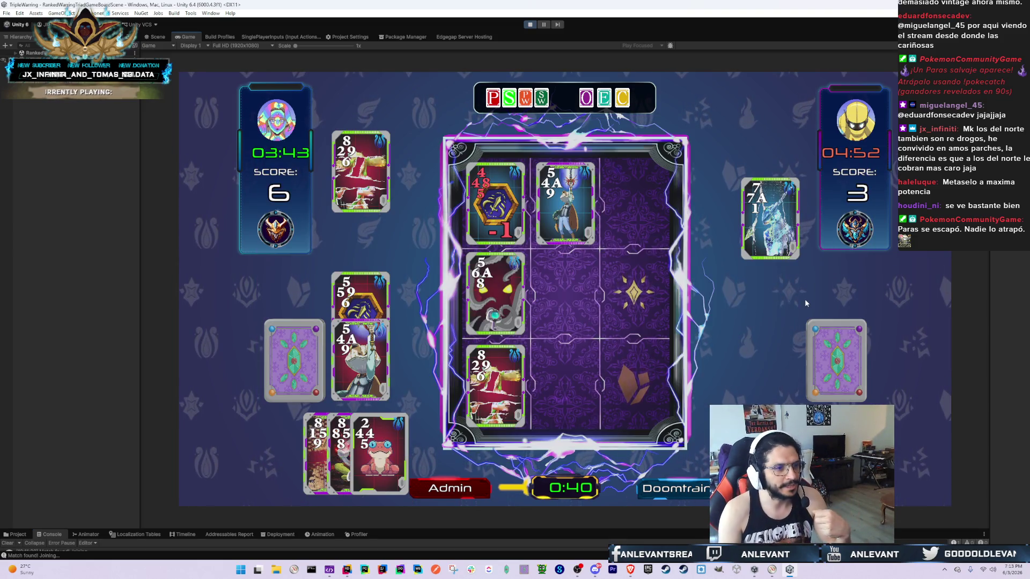
pyautogui.press('XF86AudioRaiseVolume')
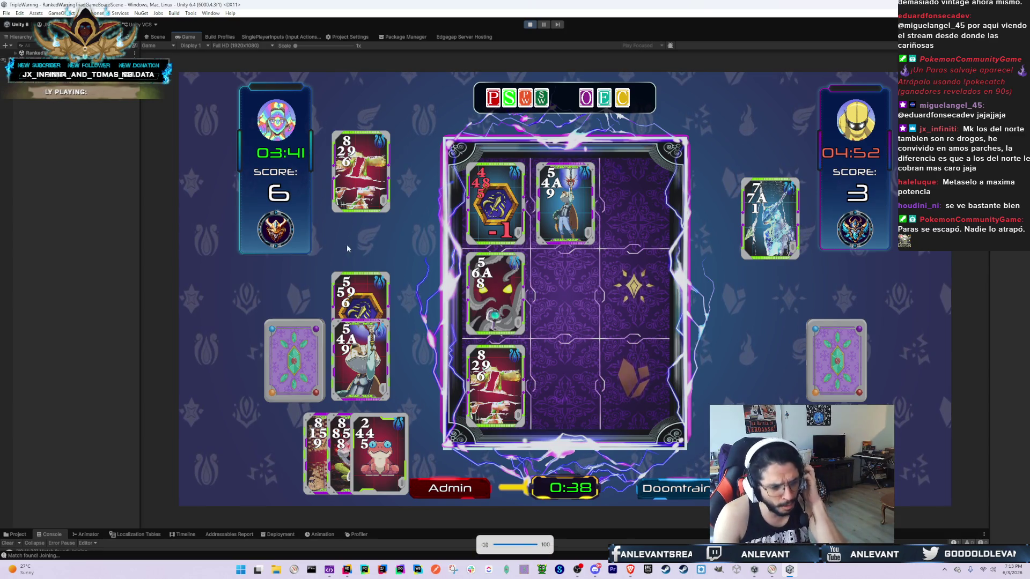
pyautogui.moveTo(360, 295)
pyautogui.mouseDown()
pyautogui.moveTo(552, 209)
pyautogui.moveTo(635, 206)
pyautogui.mouseUp()
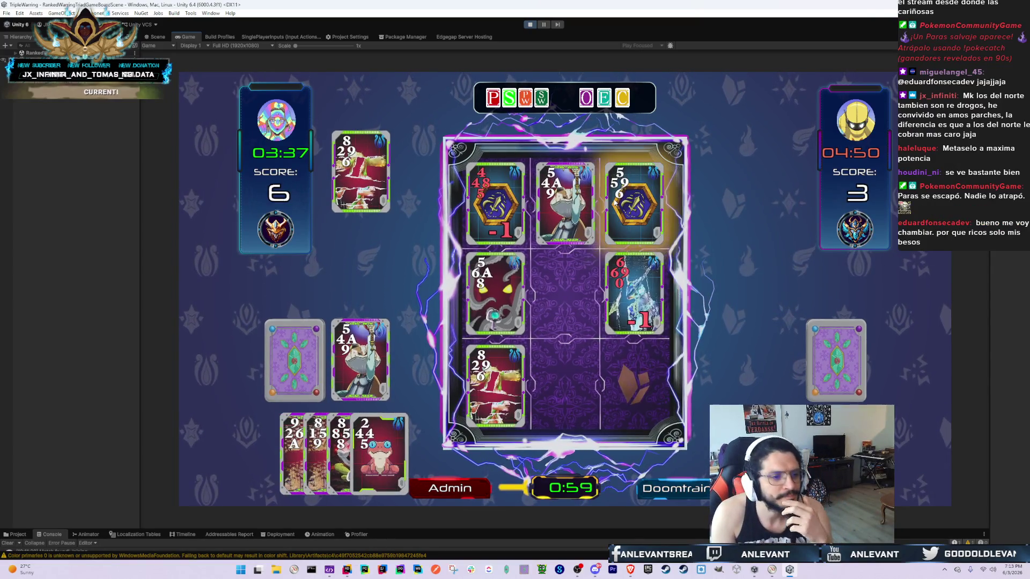
pyautogui.moveTo(363, 448)
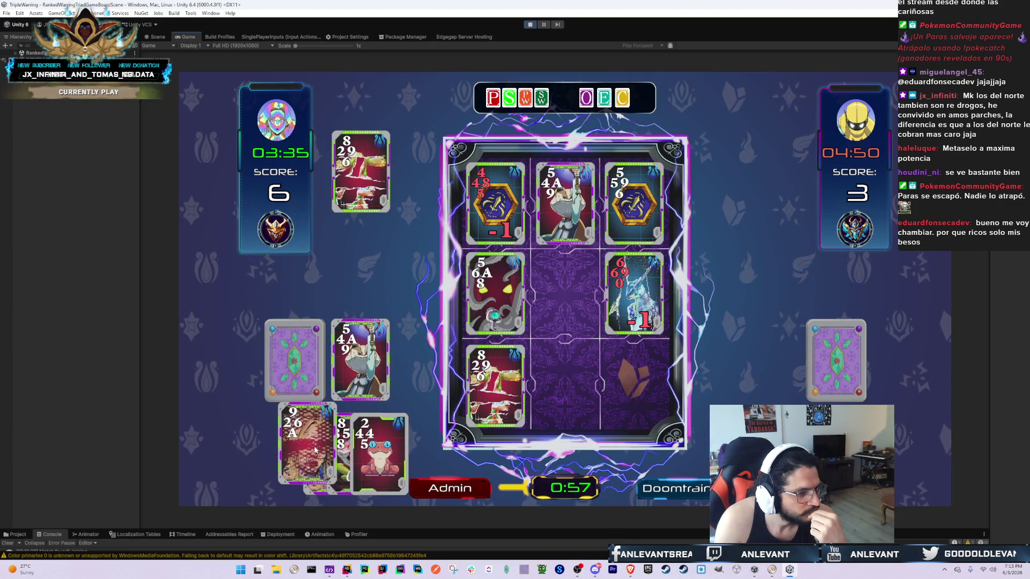
pyautogui.moveTo(362, 448)
pyautogui.mouseDown()
pyautogui.moveTo(563, 225)
pyautogui.moveTo(564, 204)
pyautogui.mouseUp()
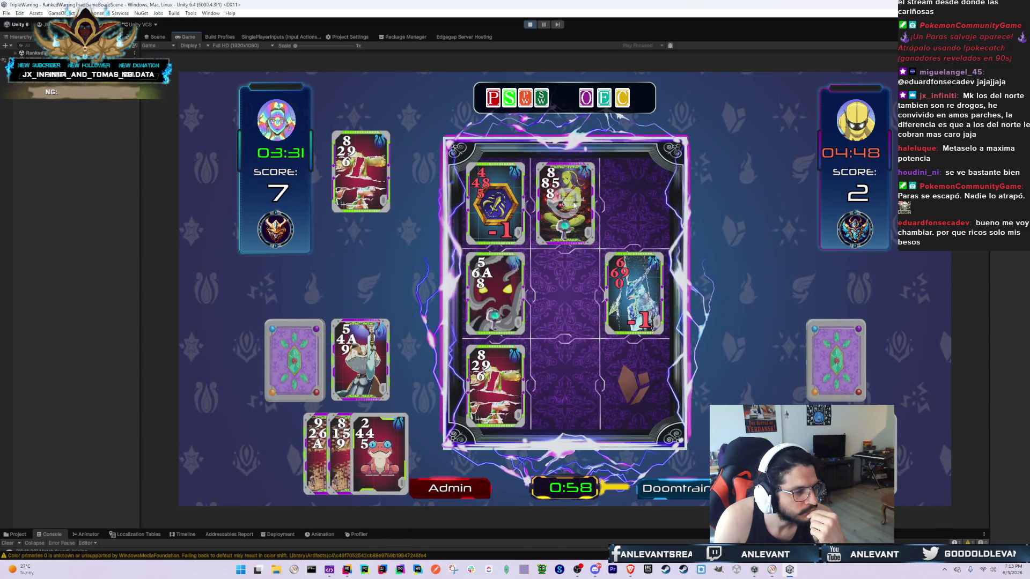
# Inspect Thure'Thara, place the 5/4A/9 card top-right, and view the siren card's details.
pyautogui.click(567, 193)
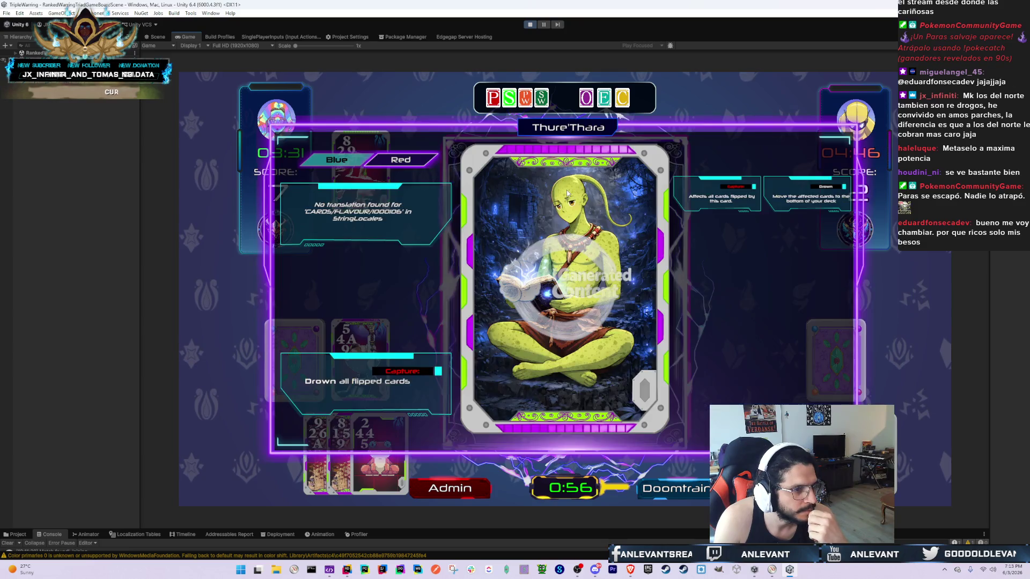
pyautogui.click(412, 309)
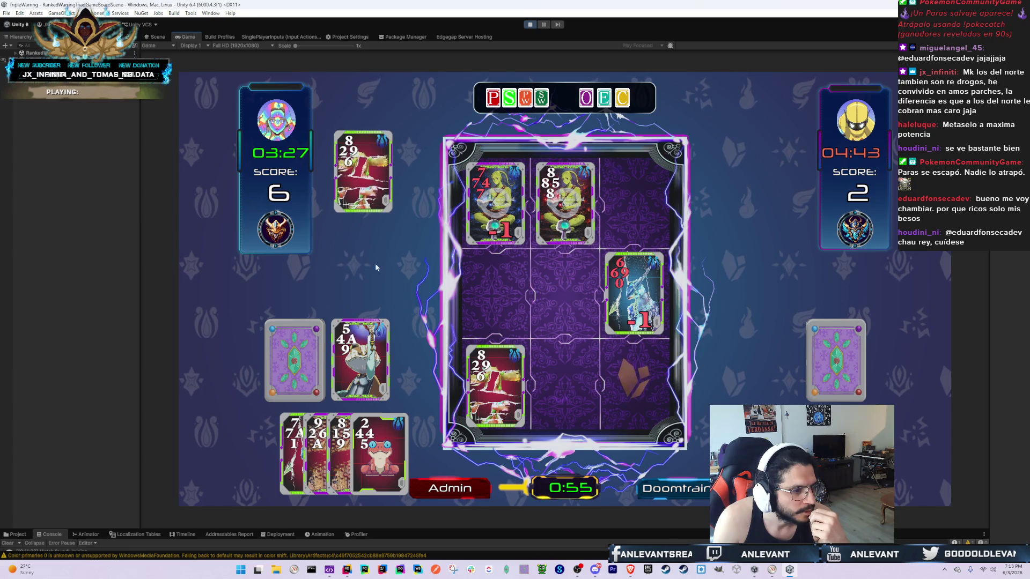
pyautogui.click(359, 359)
pyautogui.click(639, 203)
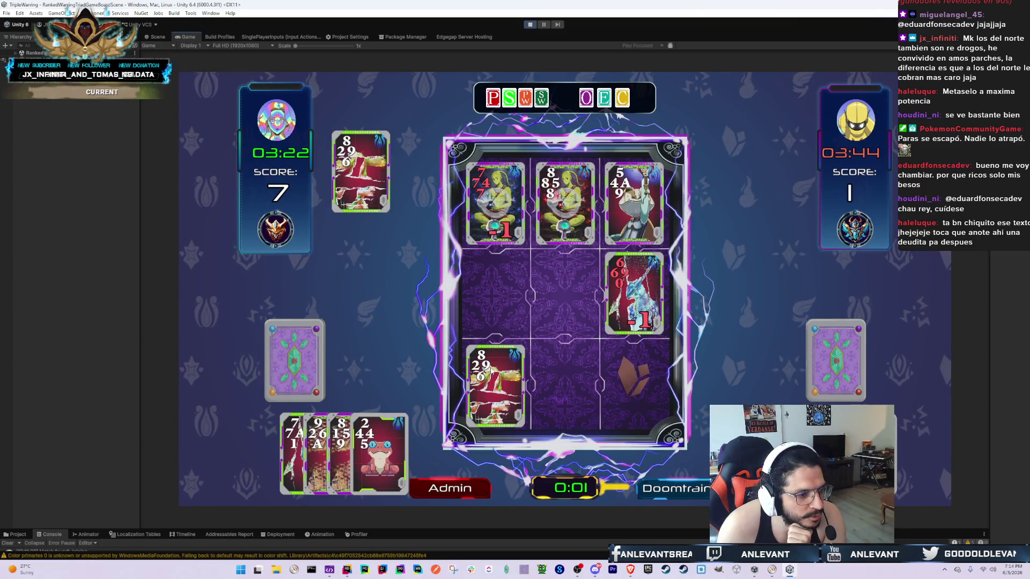
pyautogui.click(490, 370)
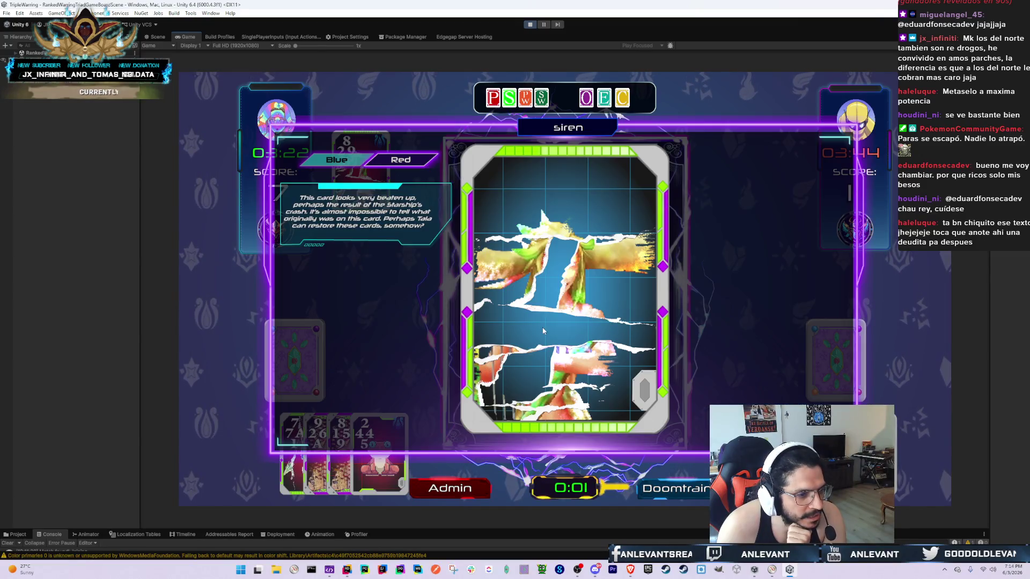
# Close the siren card details and let the match finish with a win.
pyautogui.click(731, 259)
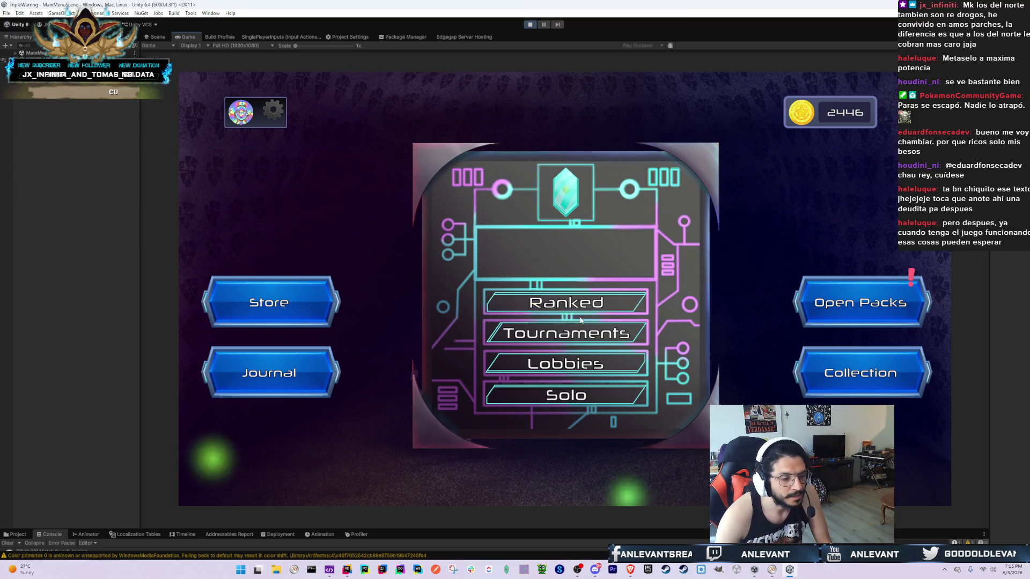
# On the ranked match screen, switch between Warring Triad and Classic modes.
pyautogui.click(623, 297)
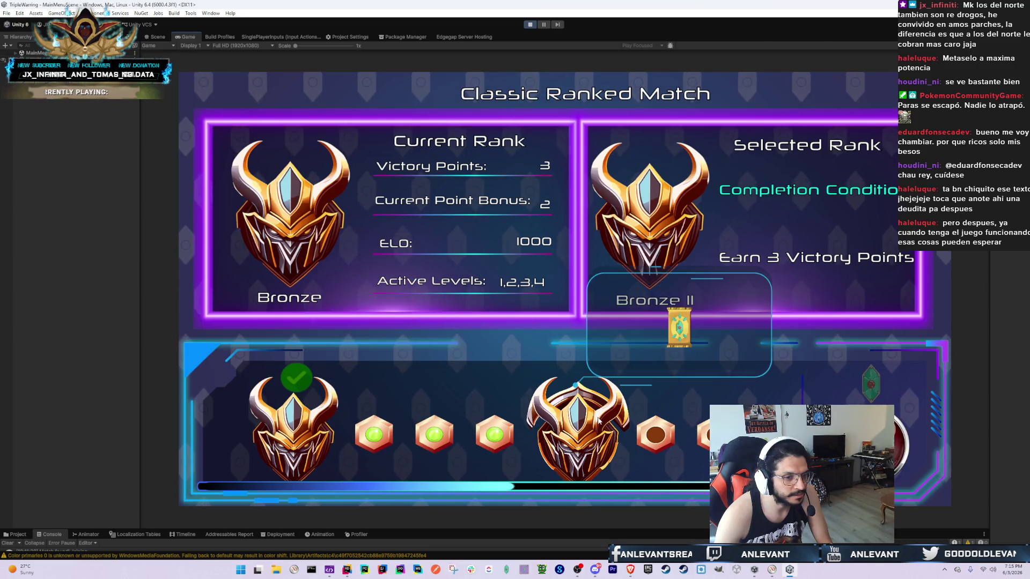
pyautogui.click(874, 381)
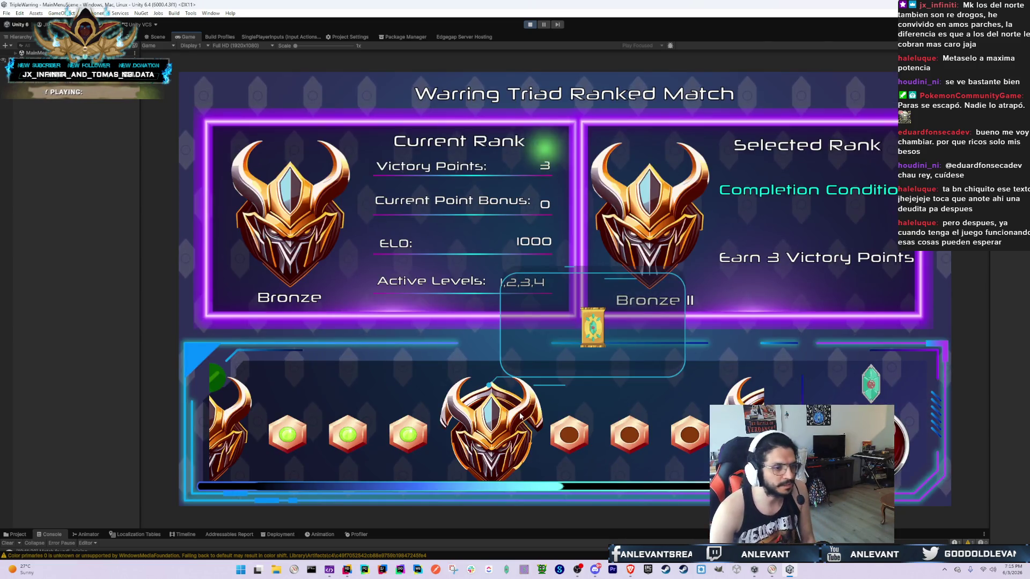
pyautogui.click(869, 384)
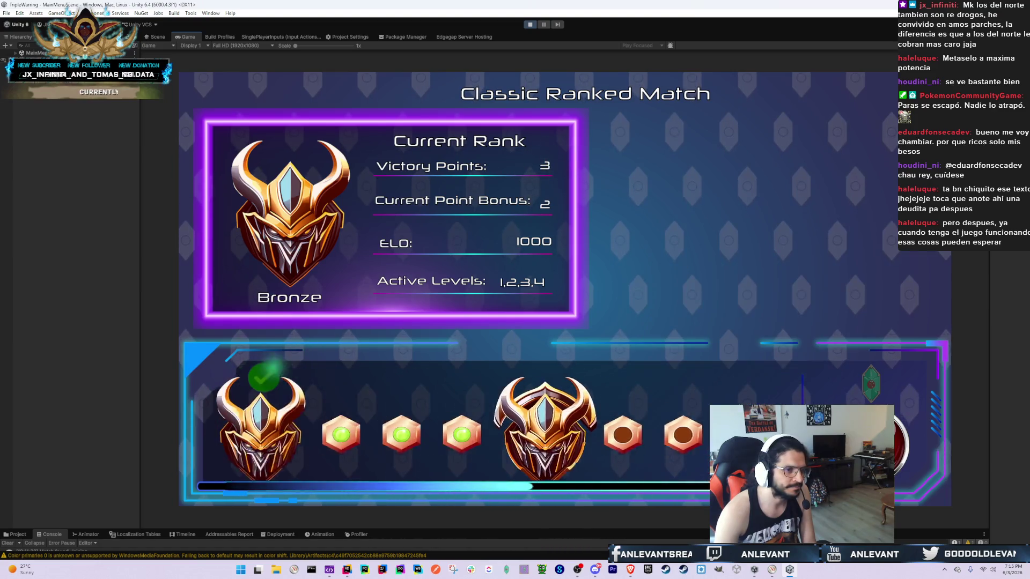
pyautogui.click(870, 384)
pyautogui.click(869, 384)
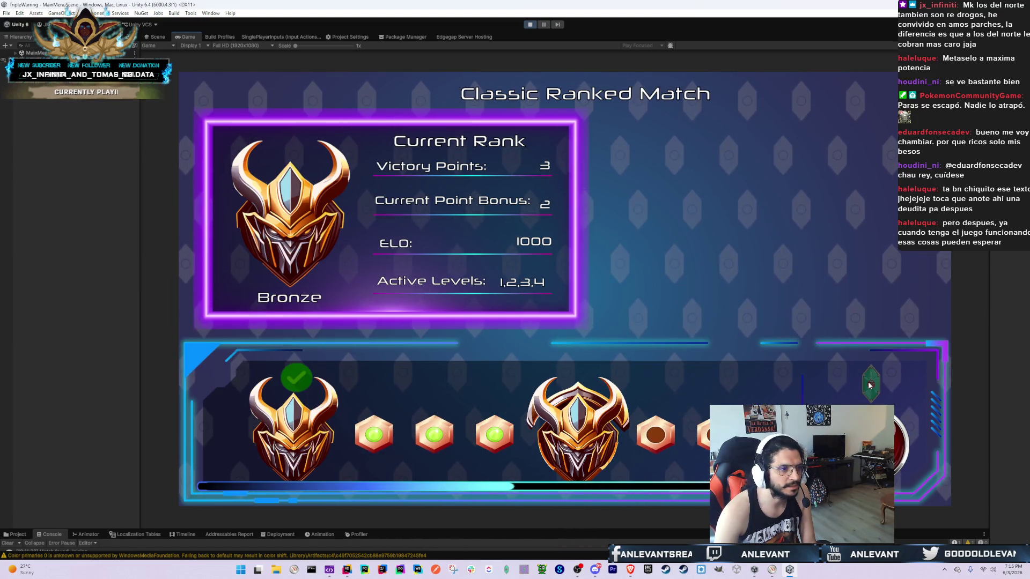
pyautogui.click(862, 384)
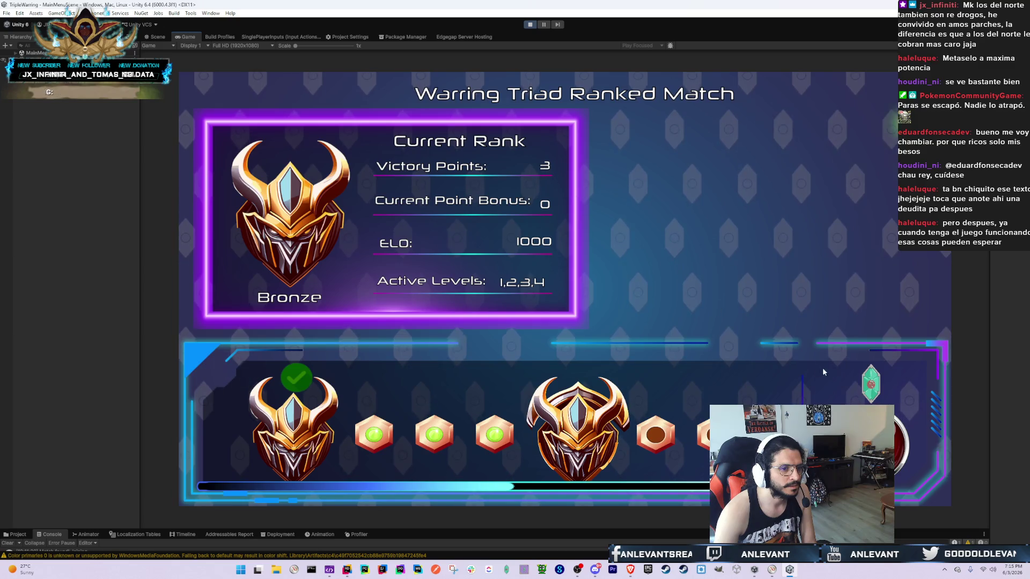
pyautogui.click(870, 389)
pyautogui.click(873, 390)
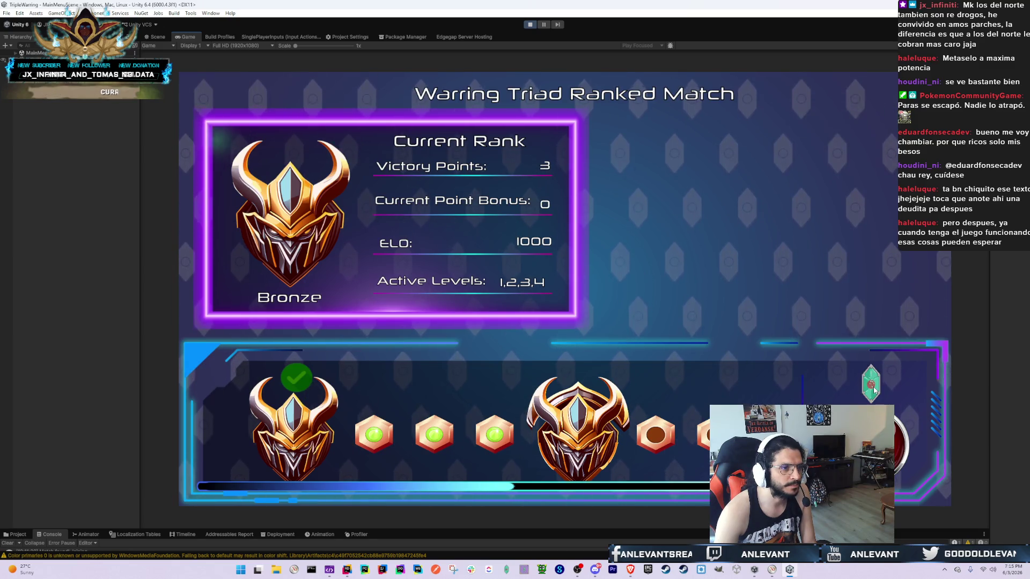
pyautogui.click(873, 390)
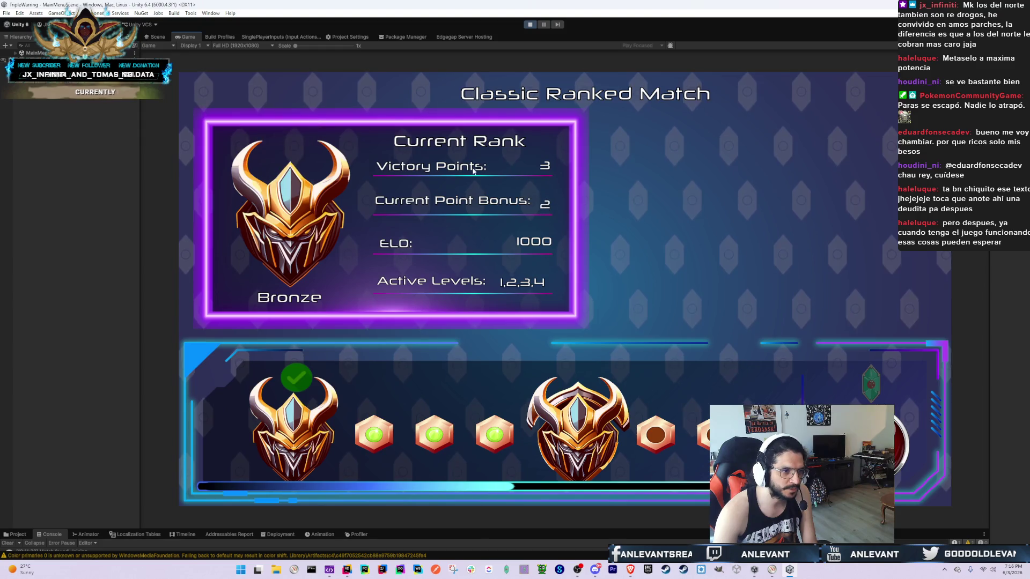
pyautogui.click(871, 385)
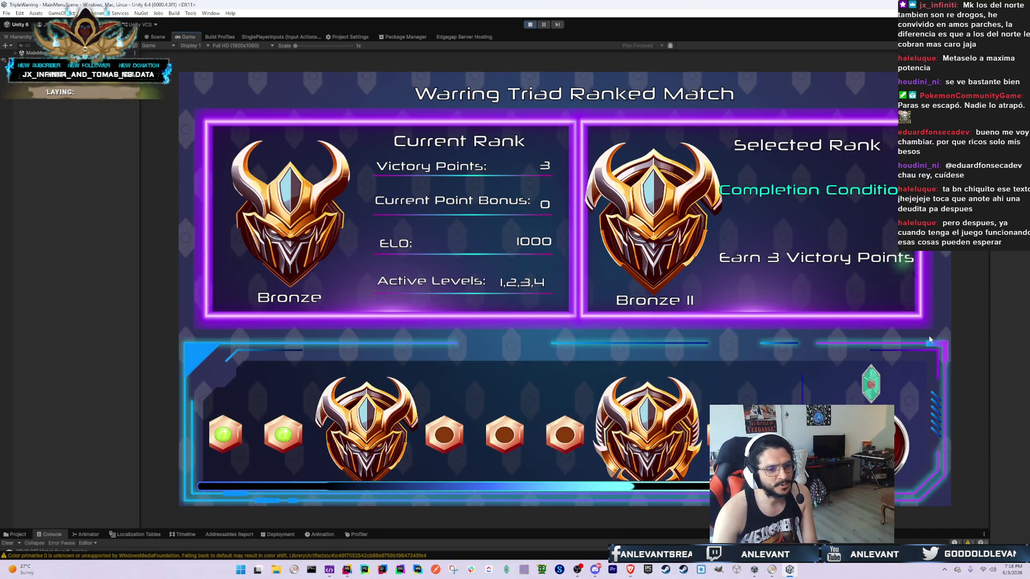
# Rapidly cycle the ranked mode toggle, then return to the main menu.
pyautogui.click(870, 384)
pyautogui.click(870, 384)
pyautogui.click(870, 384)
pyautogui.click(870, 384)
pyautogui.click(871, 384)
pyautogui.click(870, 384)
pyautogui.click(871, 384)
pyautogui.click(871, 384)
pyautogui.click(871, 384)
pyautogui.click(871, 384)
pyautogui.click(871, 385)
pyautogui.click(871, 384)
pyautogui.click(870, 384)
pyautogui.click(870, 384)
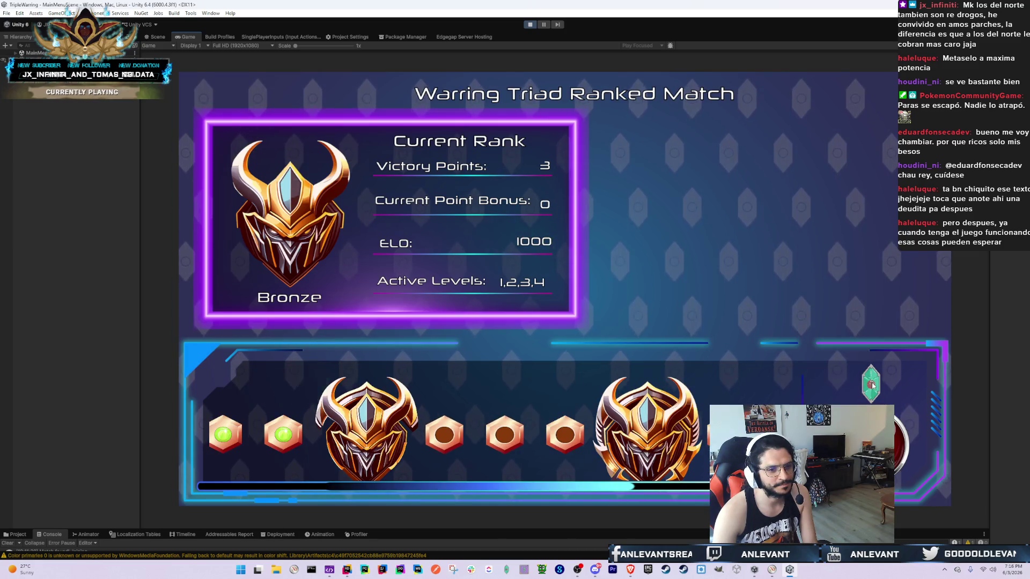
pyautogui.click(870, 384)
pyautogui.click(708, 500)
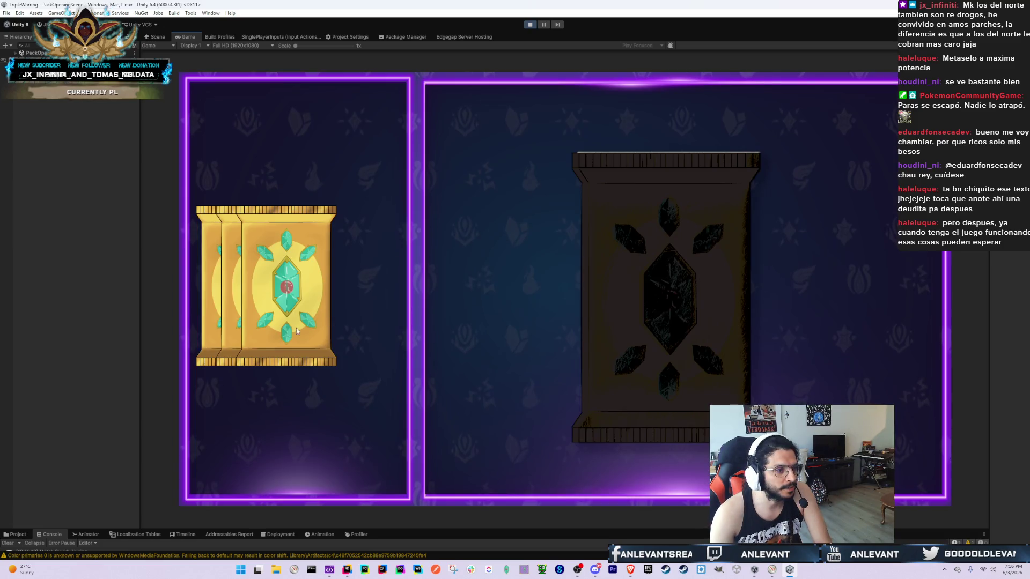
# Load the golden pack, open it to reveal its five cards, then load the next pack.
pyautogui.click(285, 298)
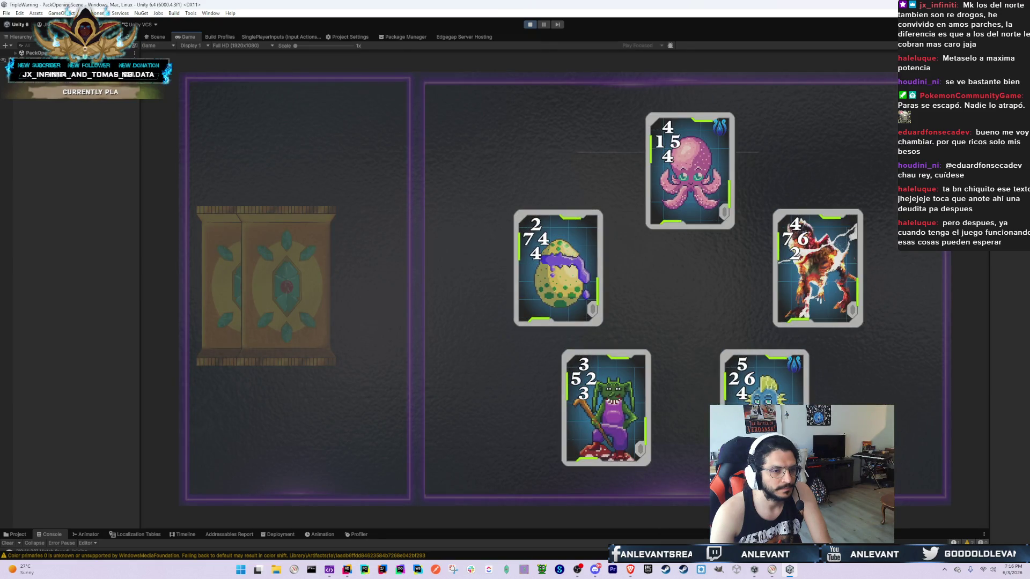
pyautogui.click(690, 219)
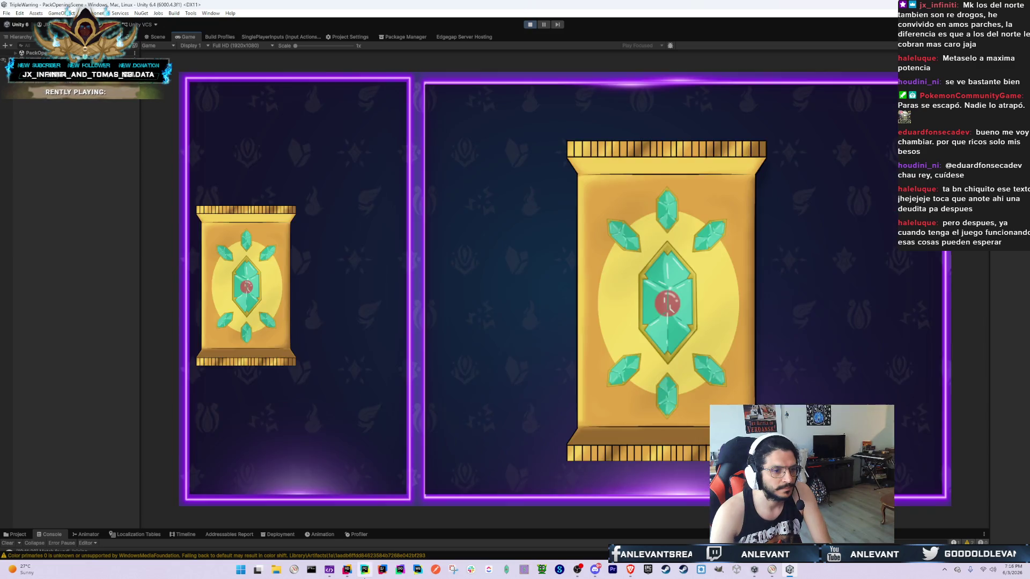
pyautogui.click(665, 269)
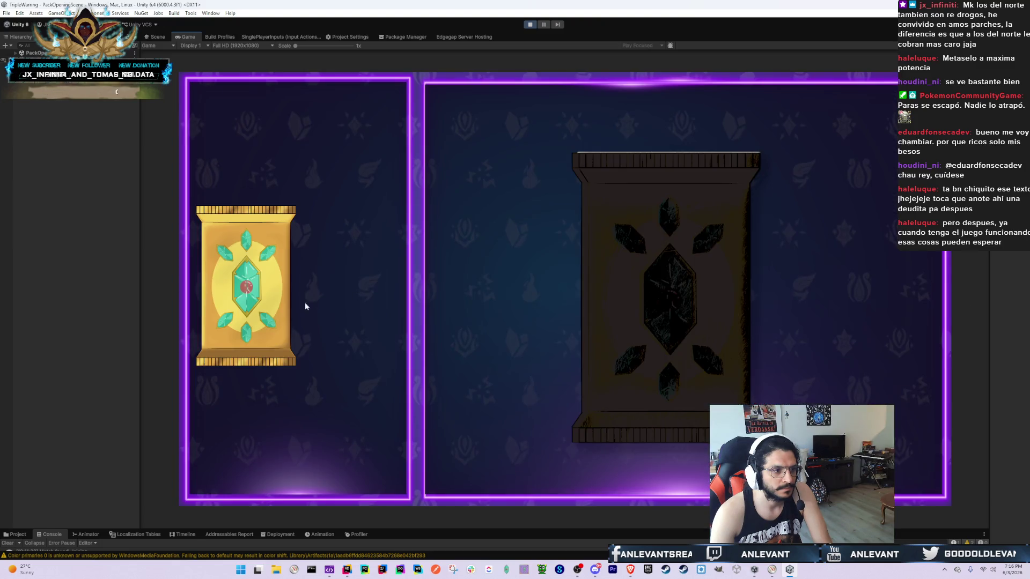
pyautogui.click(260, 293)
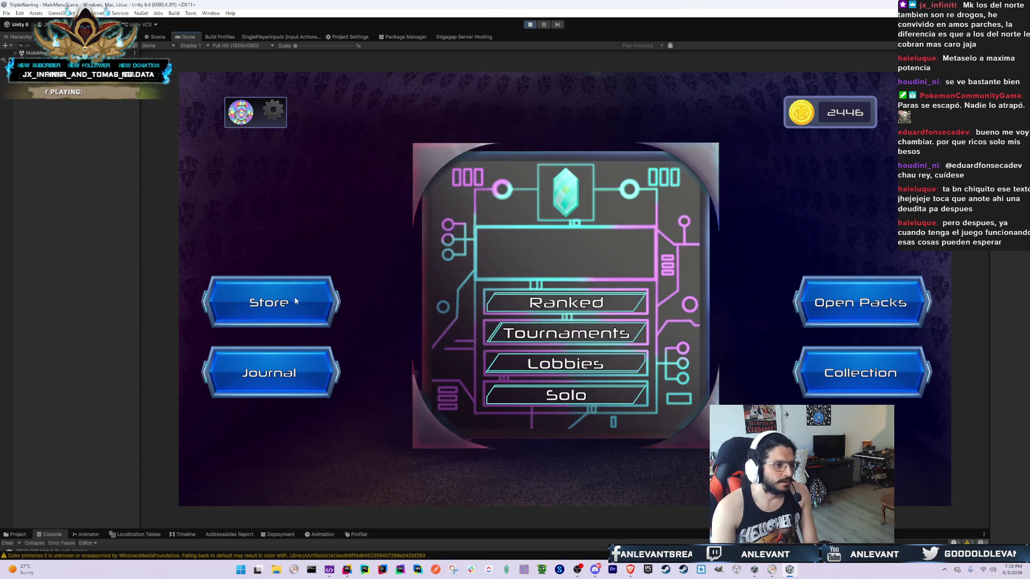
pyautogui.click(563, 395)
# Launch the Story campaign from Solo play and wait for the card duel board.
pyautogui.click(574, 303)
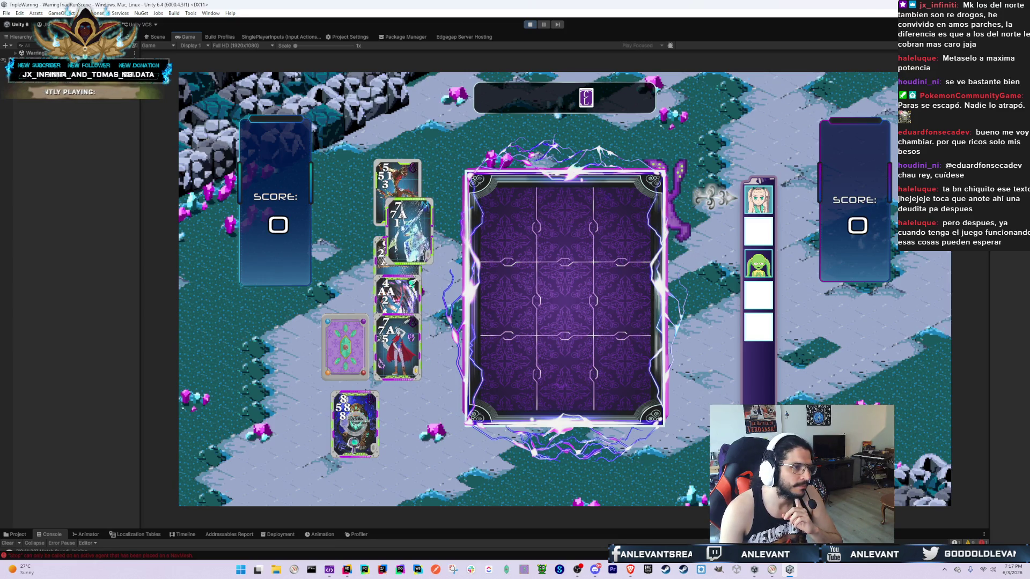
# Play the 5-5-1-3, A-5-8-2 and 7-7A-5 cards onto the board, the 7-7A-5 bottom-right.
pyautogui.moveTo(397, 179)
pyautogui.mouseDown()
pyautogui.moveTo(590, 298)
pyautogui.moveTo(593, 317)
pyautogui.moveTo(432, 227)
pyautogui.moveTo(413, 231)
pyautogui.moveTo(507, 372)
pyautogui.mouseUp()
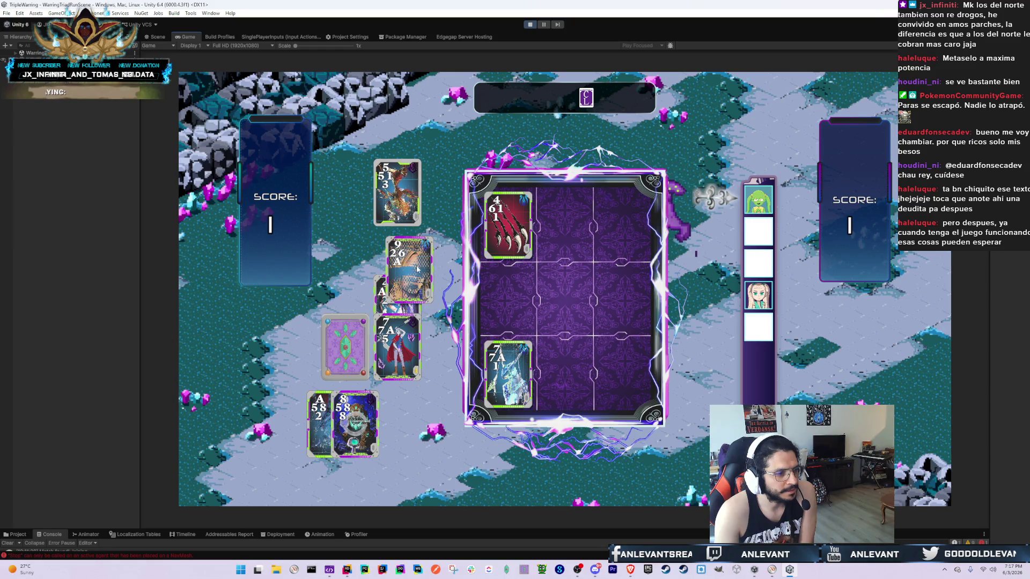
pyautogui.click(320, 424)
pyautogui.click(604, 383)
pyautogui.moveTo(603, 383)
pyautogui.mouseDown()
pyautogui.moveTo(584, 382)
pyautogui.moveTo(614, 385)
pyautogui.moveTo(674, 295)
pyautogui.mouseUp()
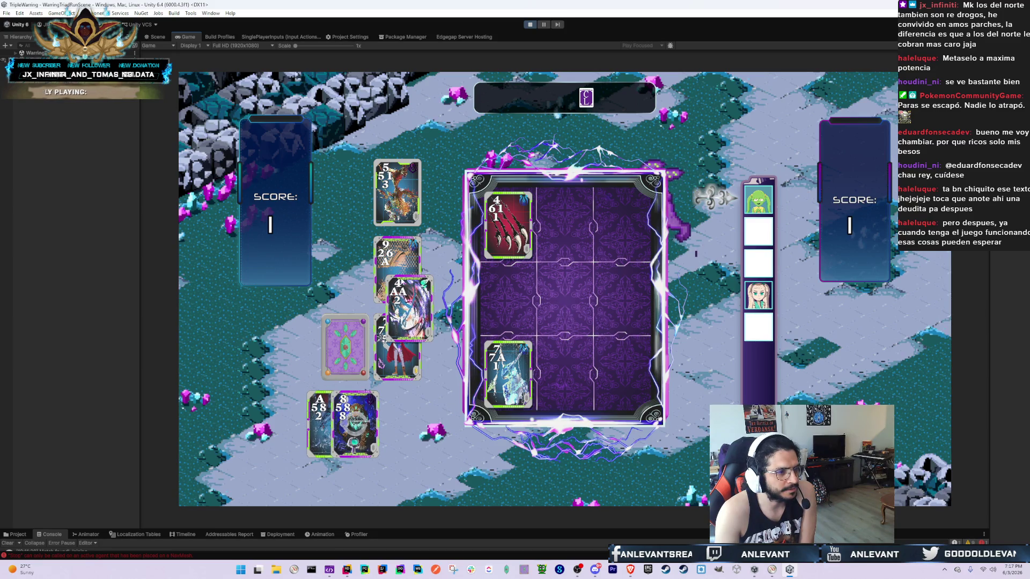
pyautogui.moveTo(397, 348)
pyautogui.mouseDown()
pyautogui.moveTo(687, 381)
pyautogui.moveTo(611, 378)
pyautogui.moveTo(621, 374)
pyautogui.mouseUp()
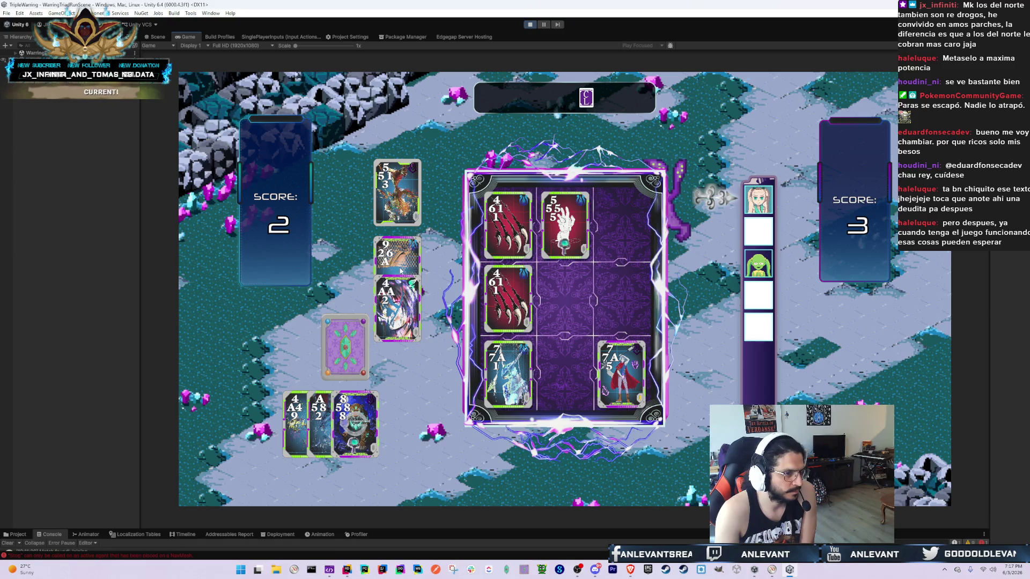
# Inspect the felde-drown card, then play 9-2-6-A centre and A-5-8-2 to win 6–3.
pyautogui.rightClick(571, 215)
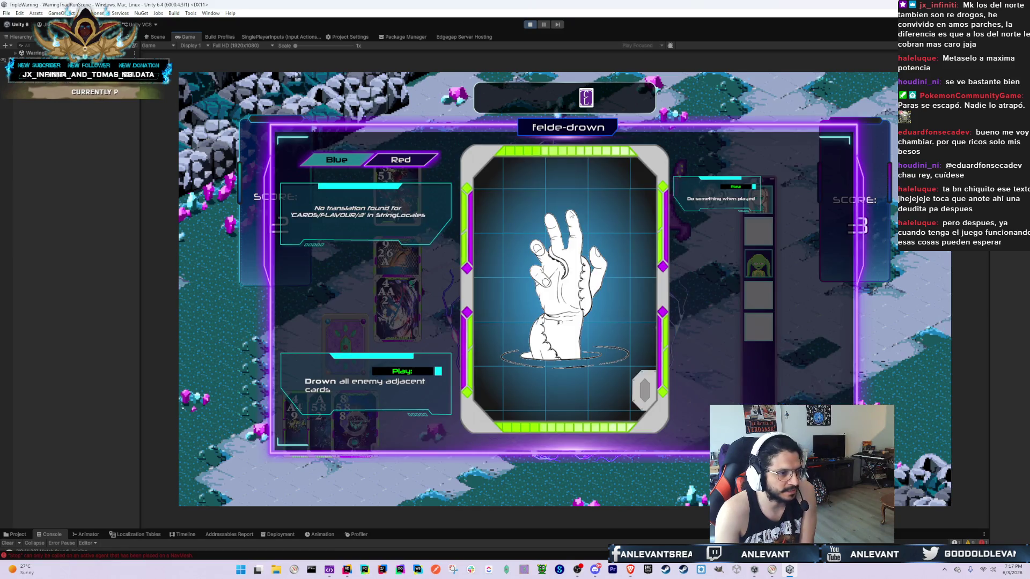
pyautogui.click(367, 382)
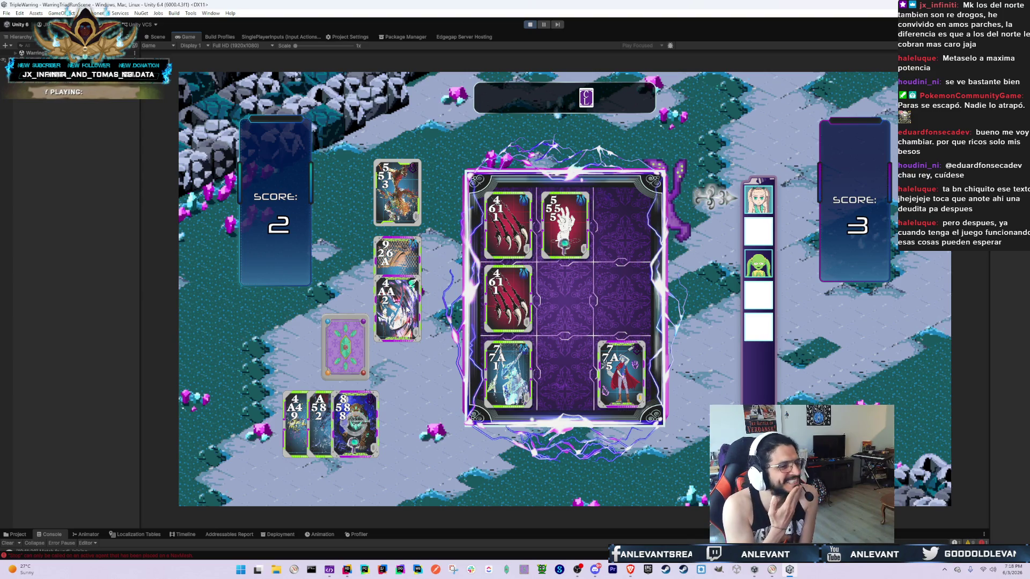
pyautogui.moveTo(416, 235)
pyautogui.mouseDown()
pyautogui.moveTo(473, 268)
pyautogui.moveTo(565, 298)
pyautogui.mouseUp()
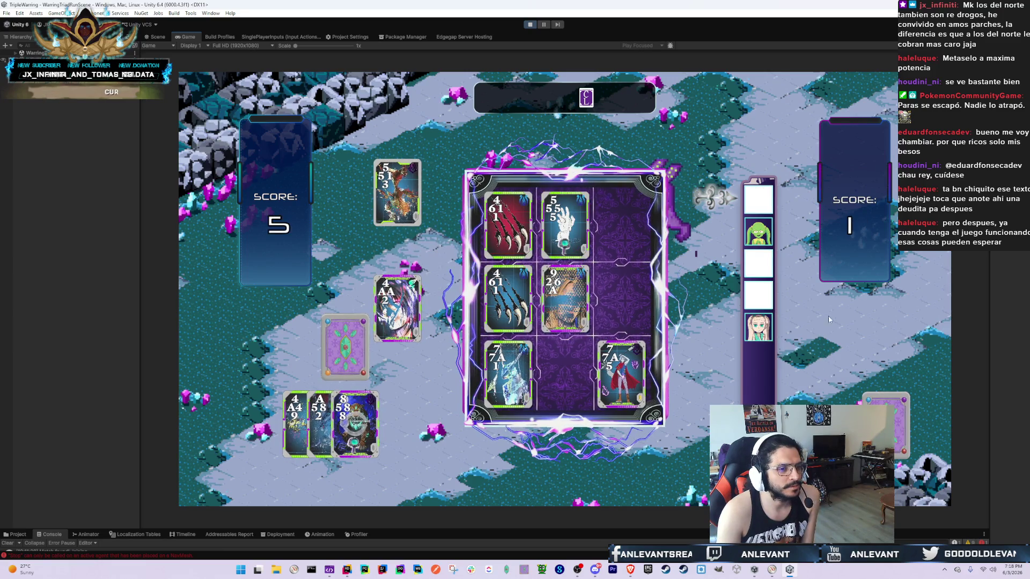
pyautogui.moveTo(755, 234)
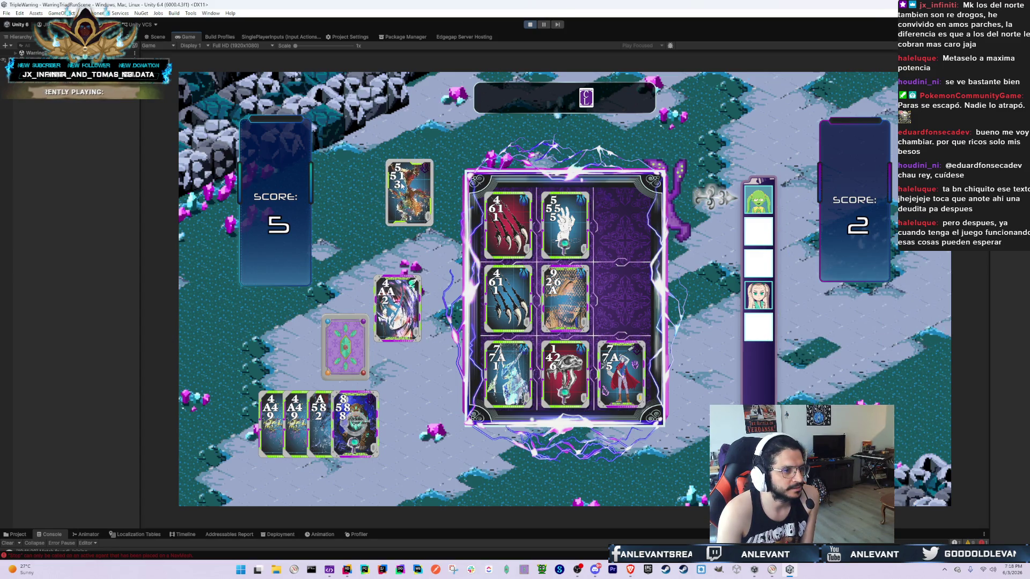
pyautogui.moveTo(319, 424); pyautogui.dragTo(638, 309)
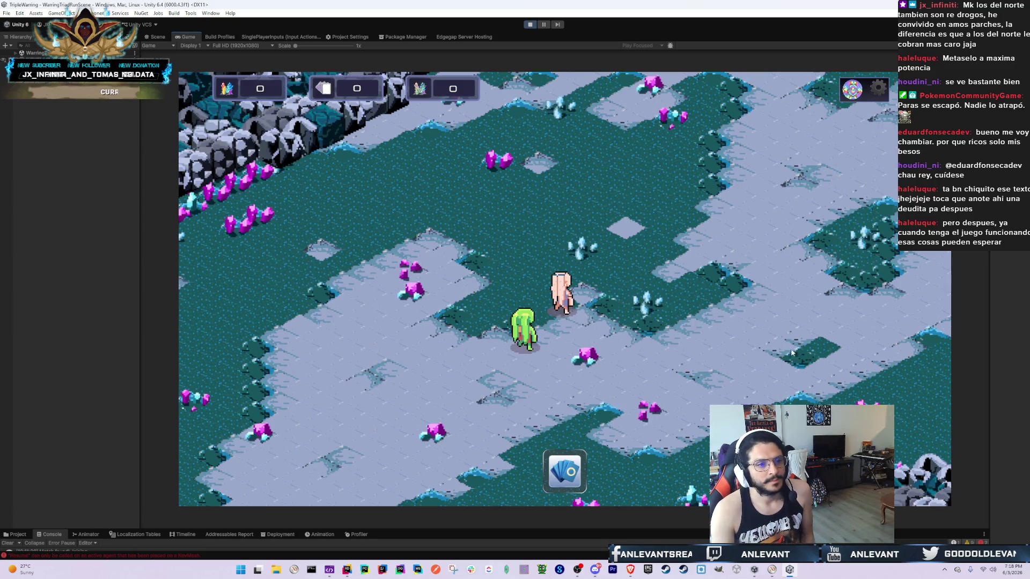
# Walk up-right and down-right across the overworld, then choose the skull node on the route map.
pyautogui.press('w')
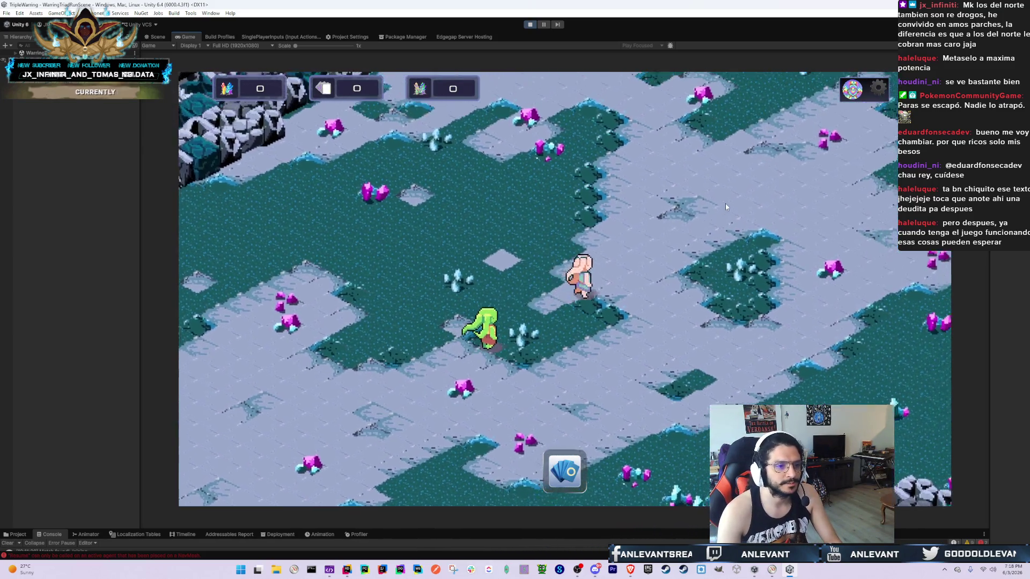
pyautogui.press('w')
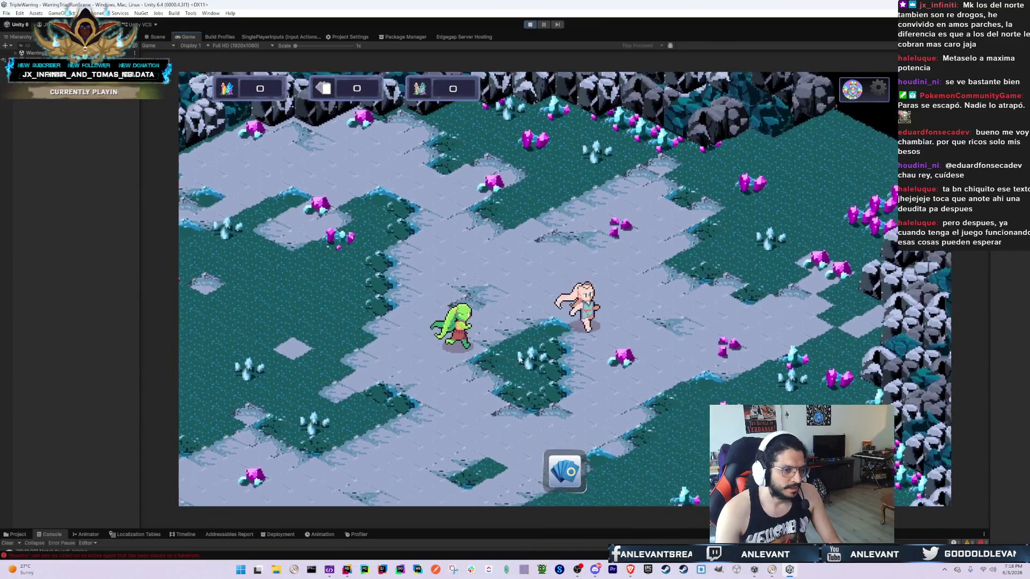
pyautogui.press('d')
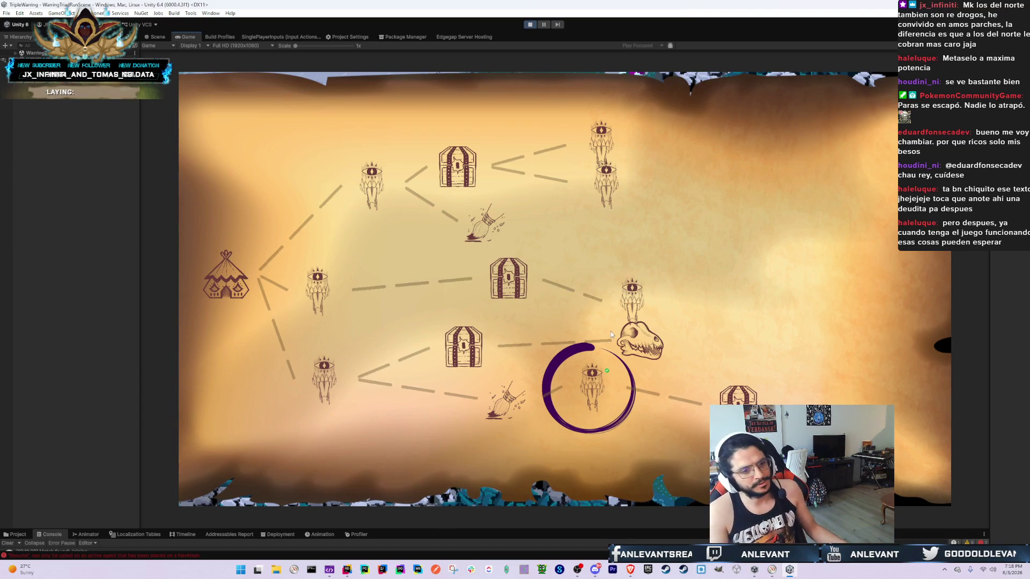
pyautogui.click(638, 343)
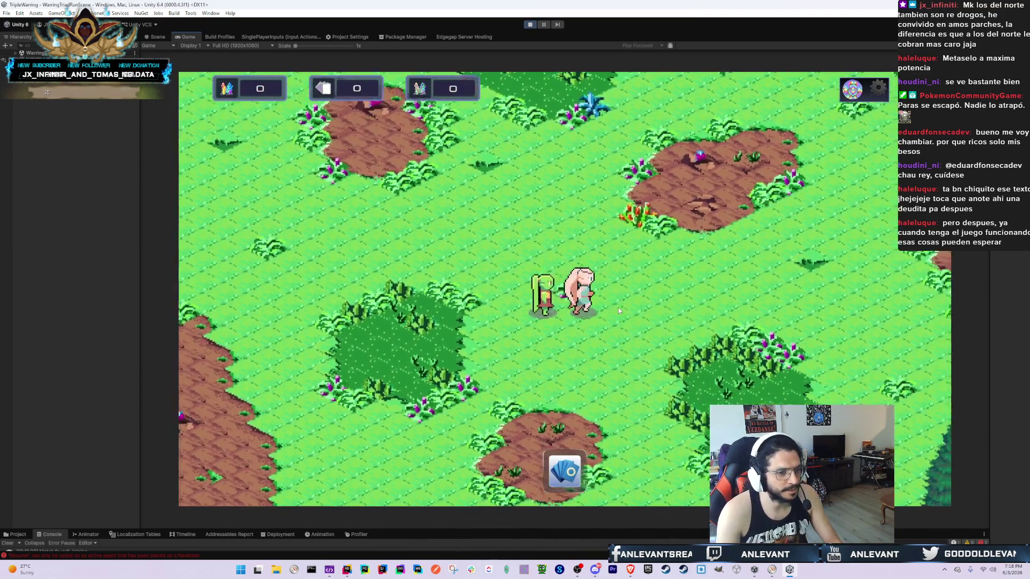
# Walk down, left and up-left through the grass level back to the route map.
pyautogui.press('s')
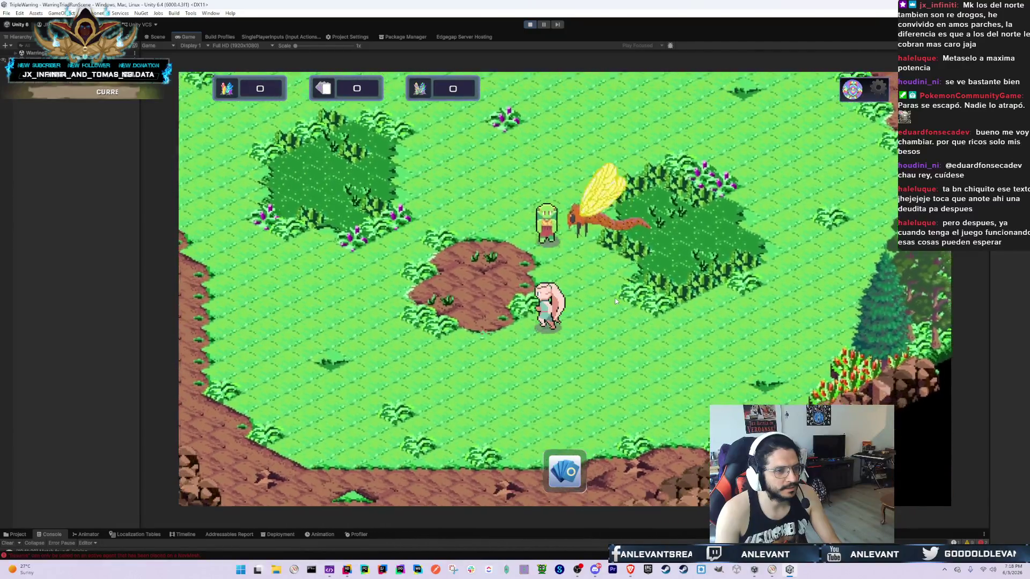
pyautogui.press('a')
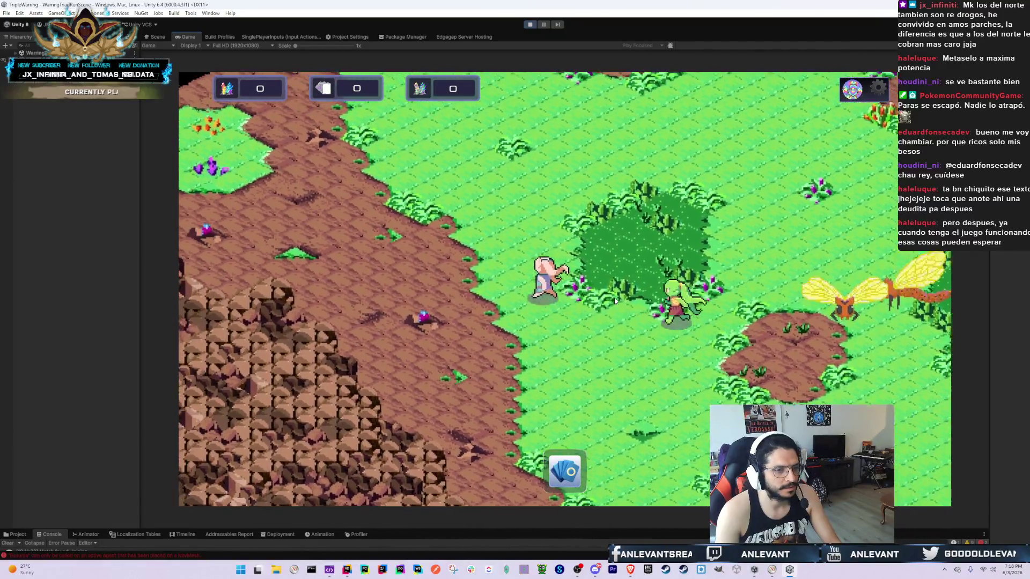
pyautogui.press('w')
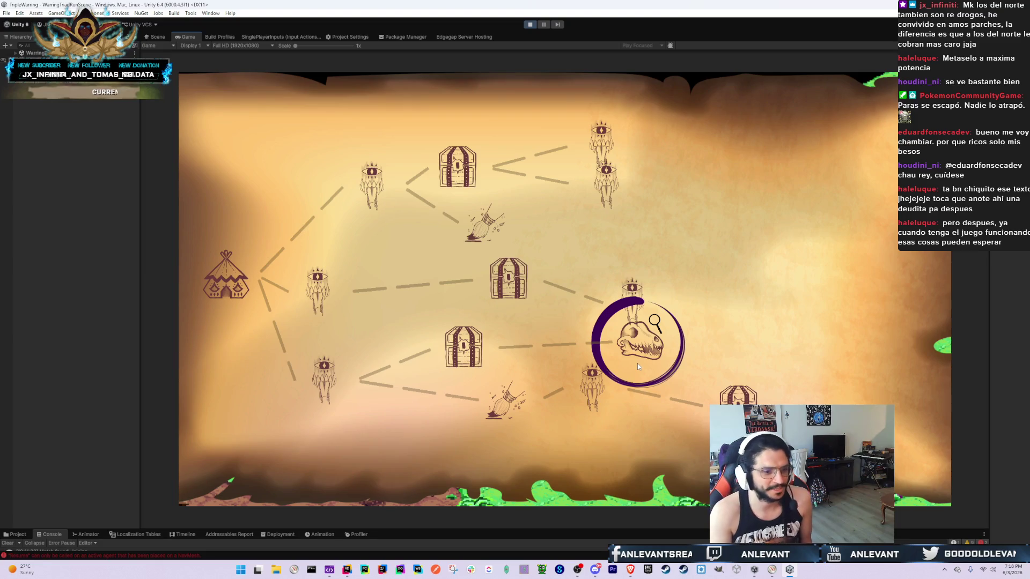
# Travel to the broom and chest nodes, collecting the crystal and loot pile so both counters reach 1.
pyautogui.click(496, 224)
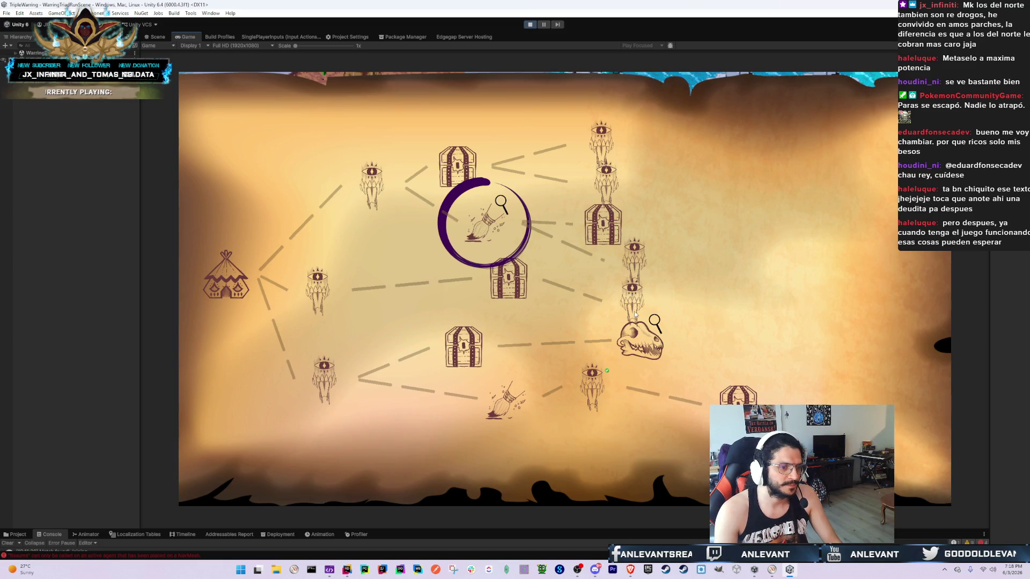
pyautogui.click(608, 239)
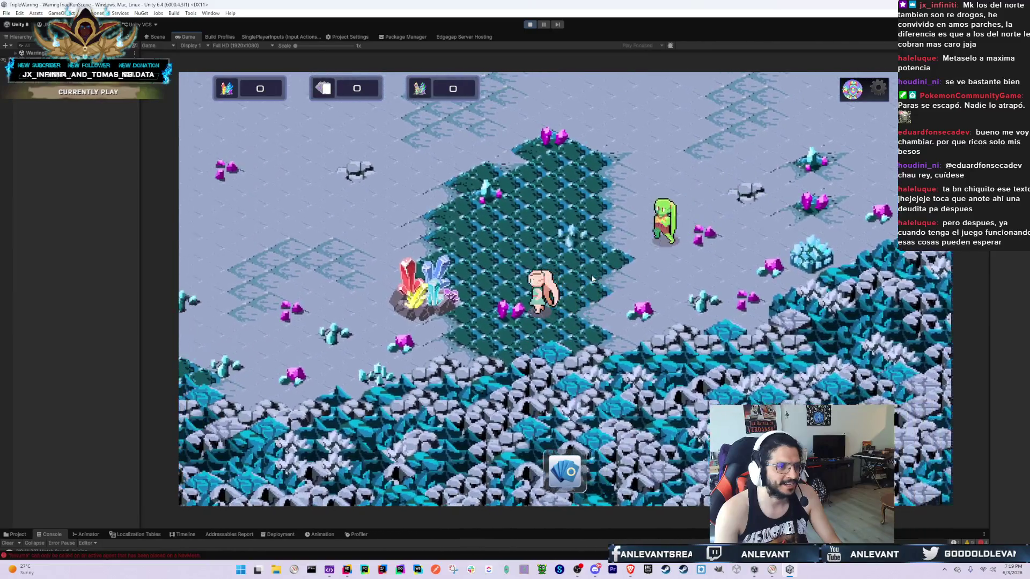
pyautogui.press('e')
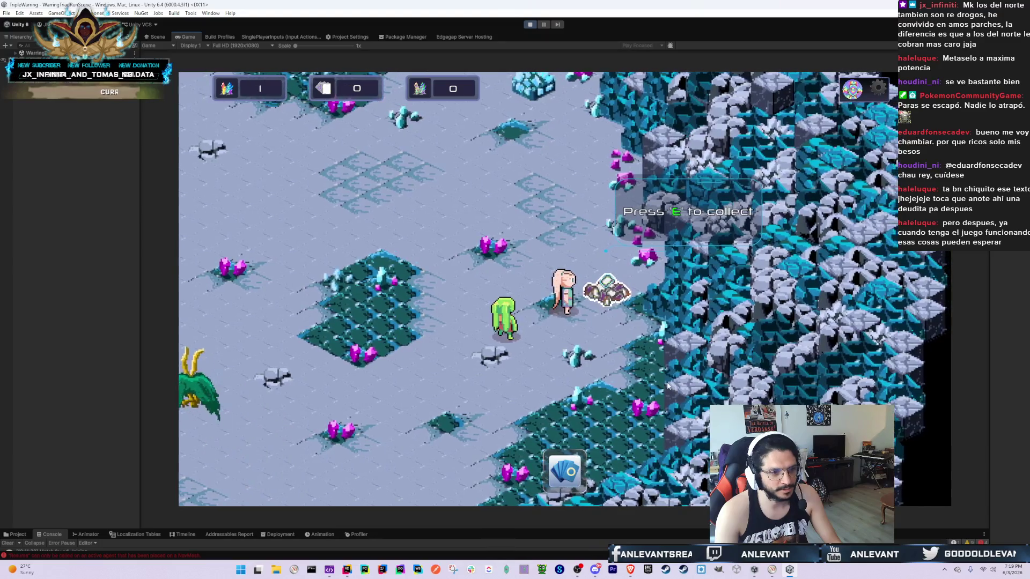
pyautogui.press('e')
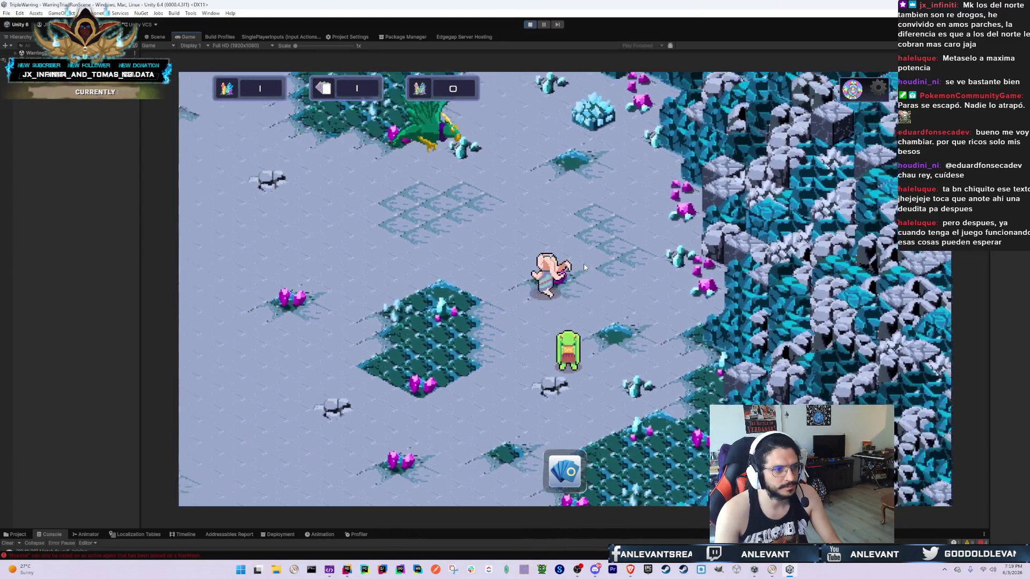
# Walk up-left to the brown ground, then up-right onto the dirt platform into an encounter.
pyautogui.press('w')
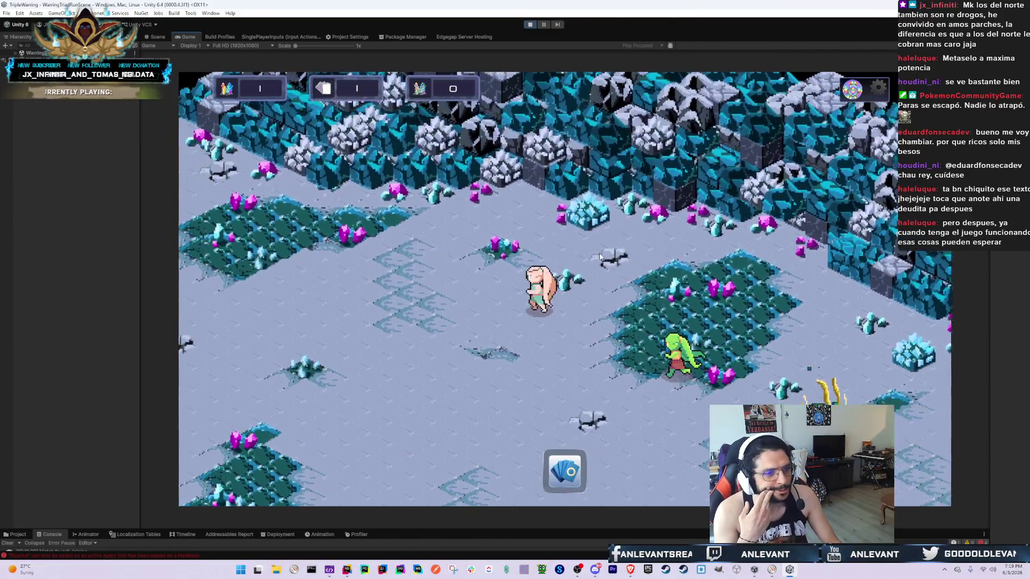
pyautogui.press('w')
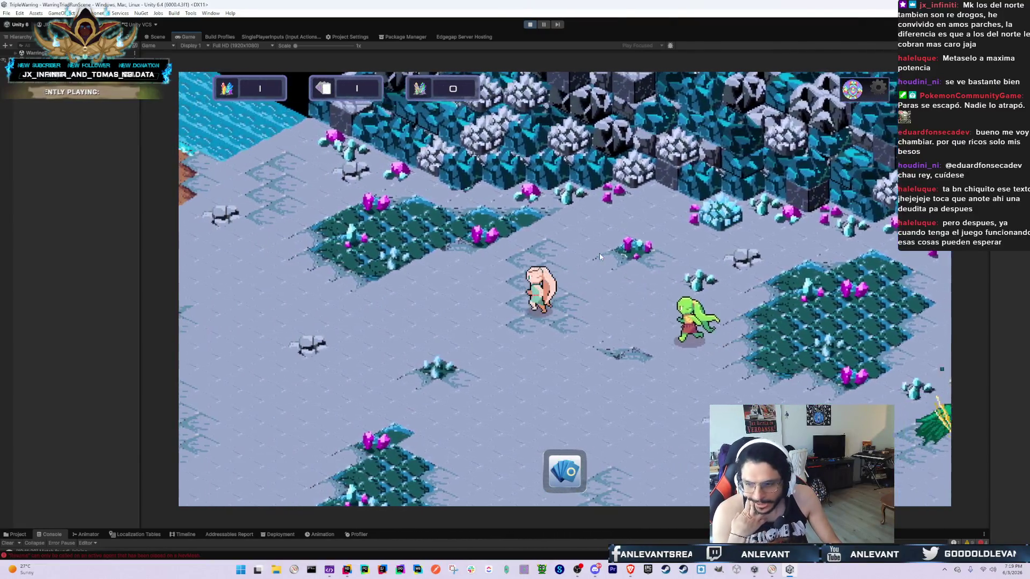
pyautogui.press('w')
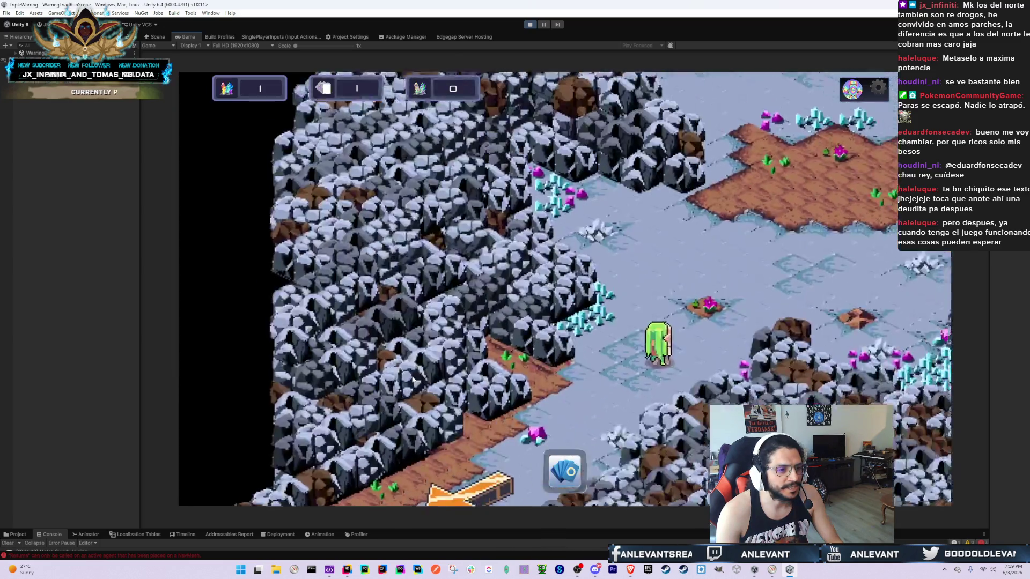
pyautogui.press('w')
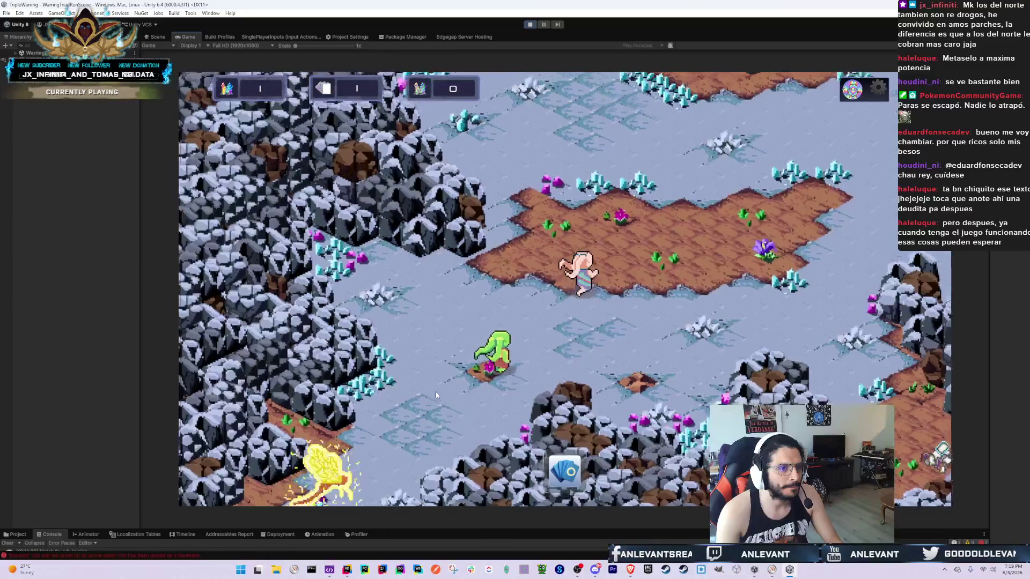
pyautogui.press('w')
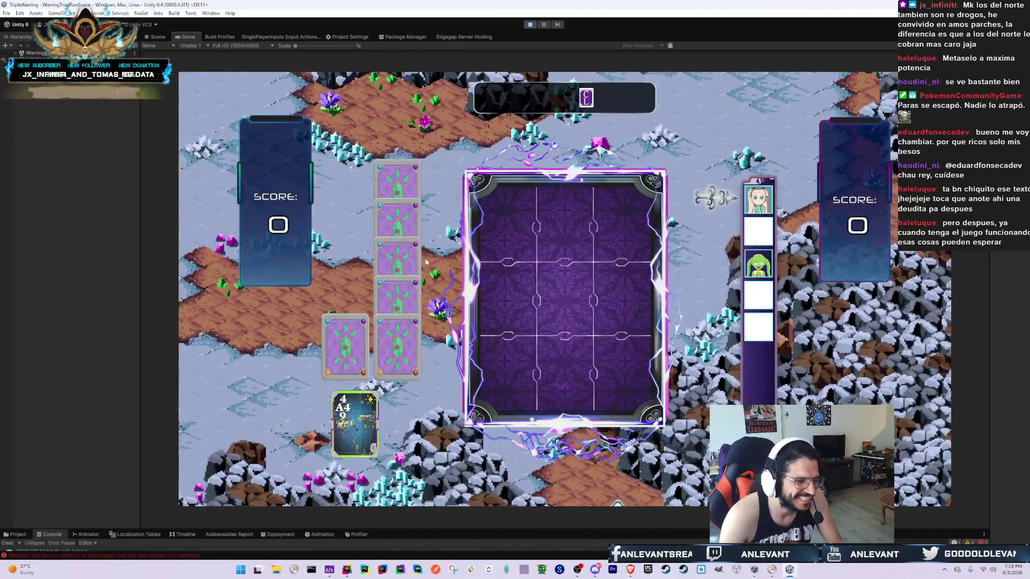
pyautogui.moveTo(354, 424); pyautogui.dragTo(626, 227)
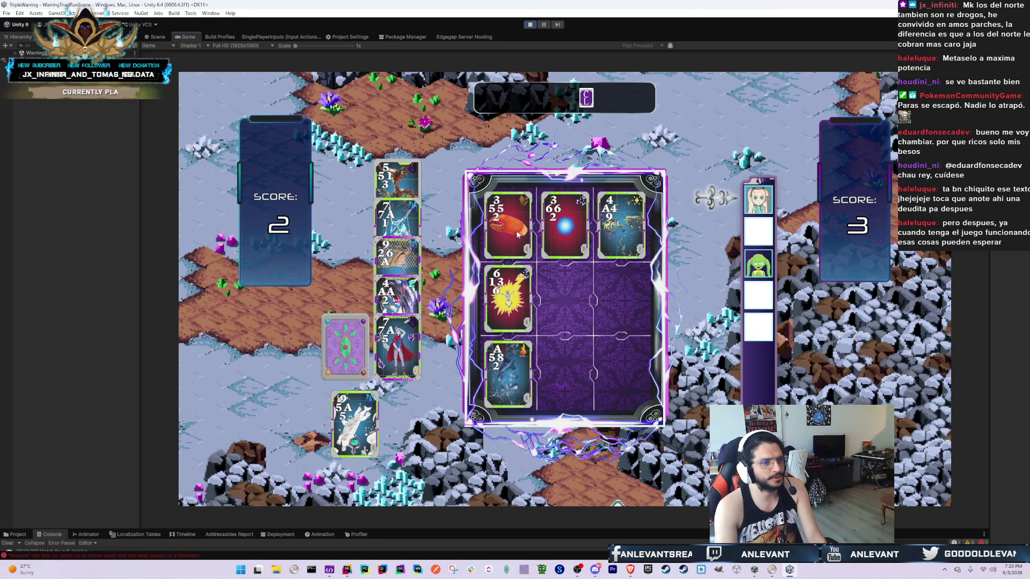
pyautogui.moveTo(766, 235)
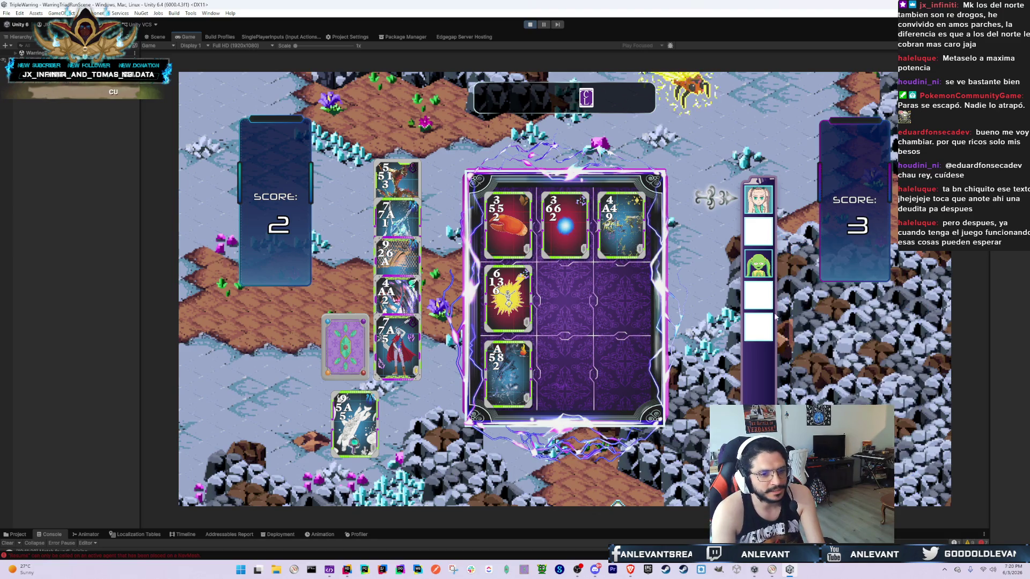
pyautogui.moveTo(765, 320)
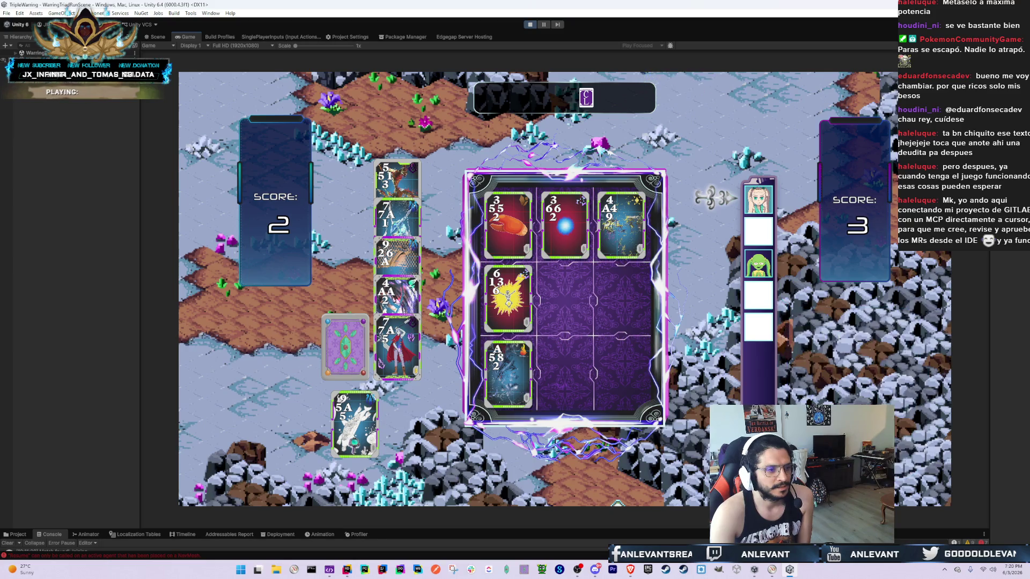
pyautogui.moveTo(398, 304); pyautogui.dragTo(565, 297)
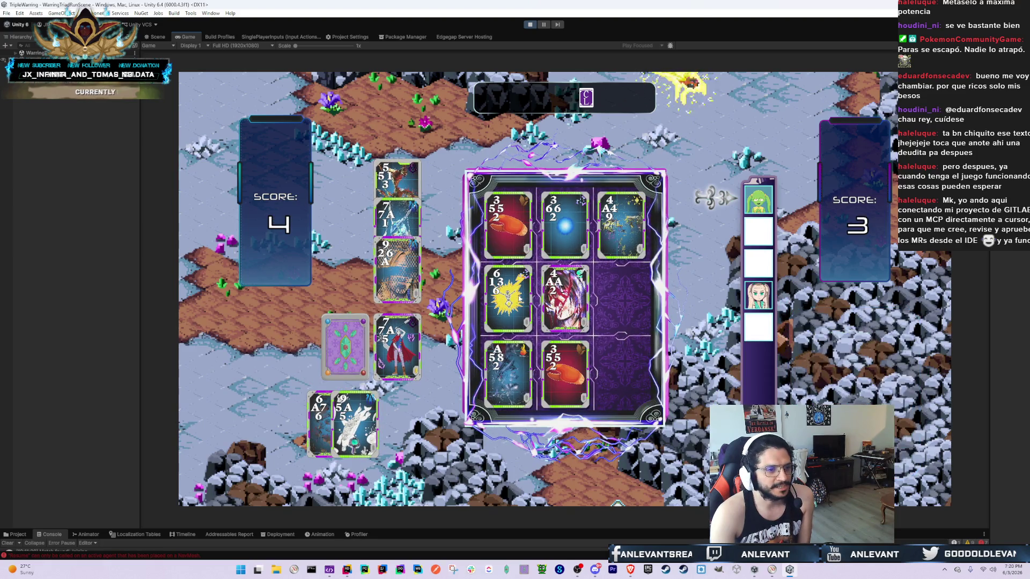
pyautogui.click(526, 279)
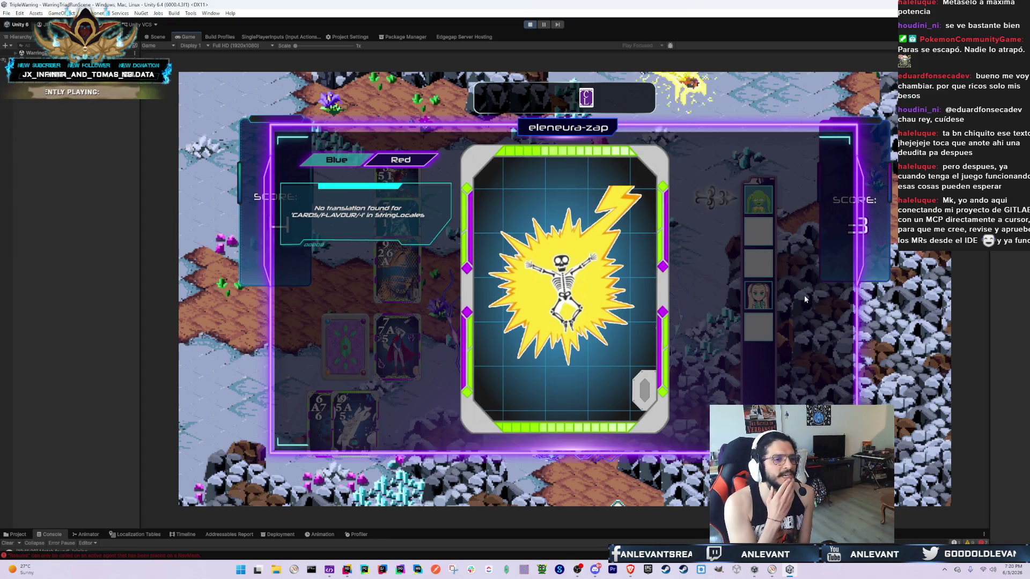
# Close the card details, play the 7 A 5 card bottom-right to end the duel, then open and close Settings.
pyautogui.click(764, 263)
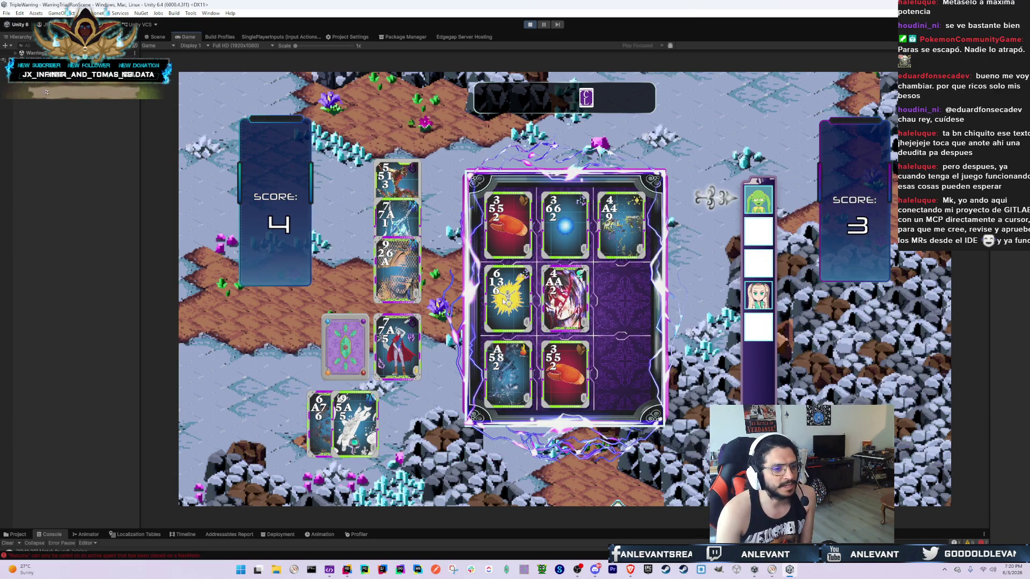
pyautogui.moveTo(757, 271)
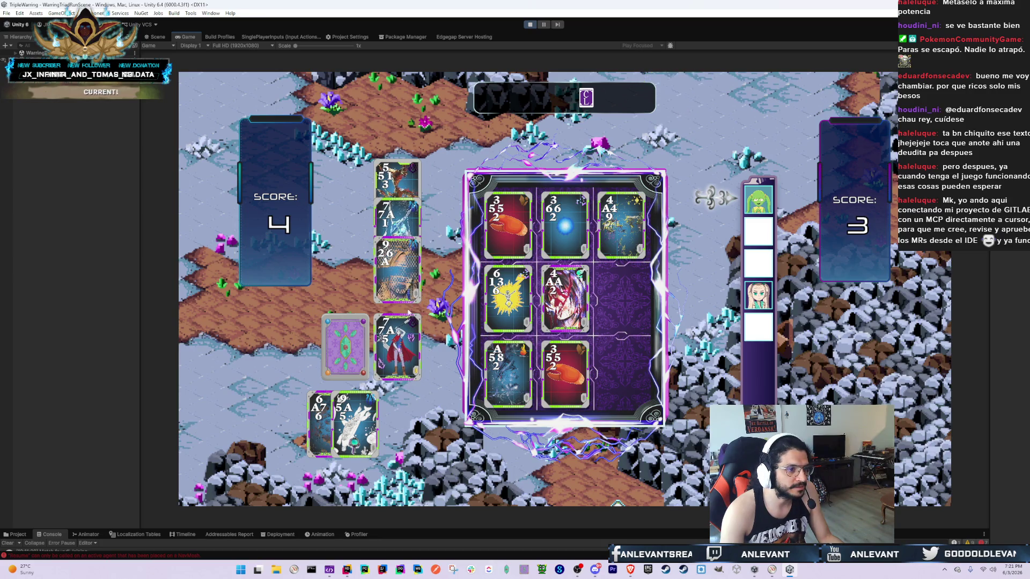
pyautogui.moveTo(651, 376); pyautogui.dragTo(613, 377)
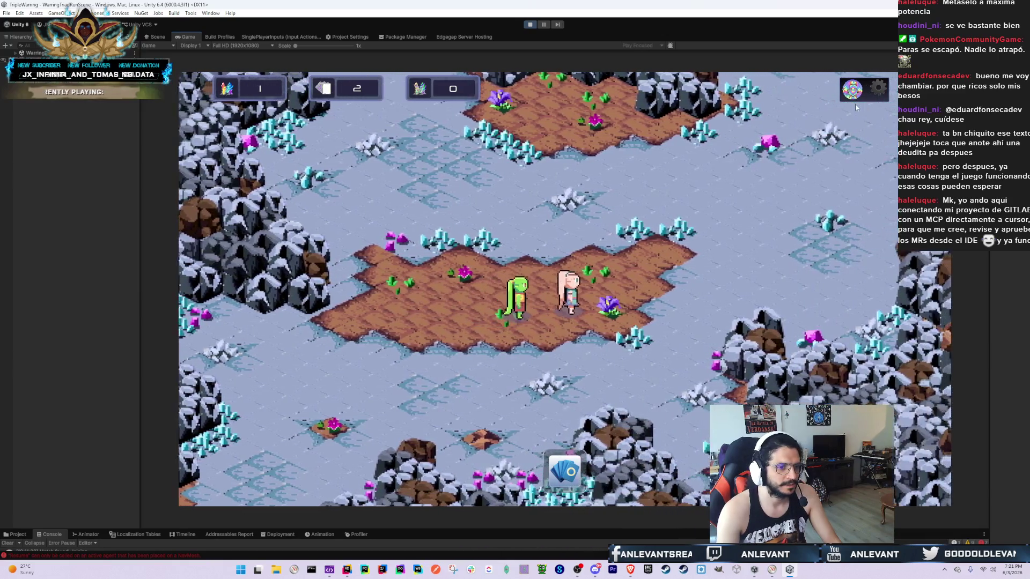
pyautogui.click(857, 100)
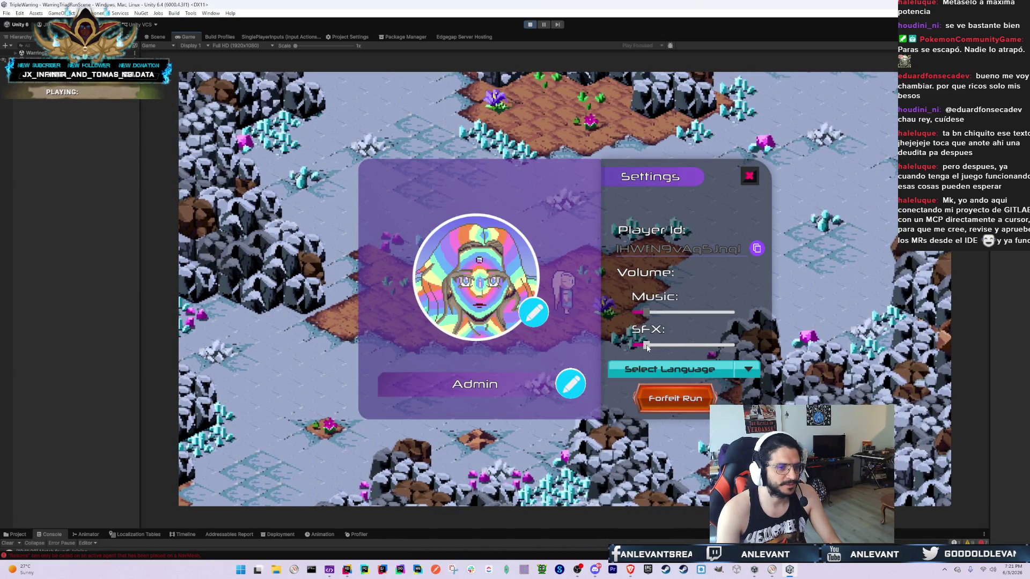
pyautogui.click(749, 180)
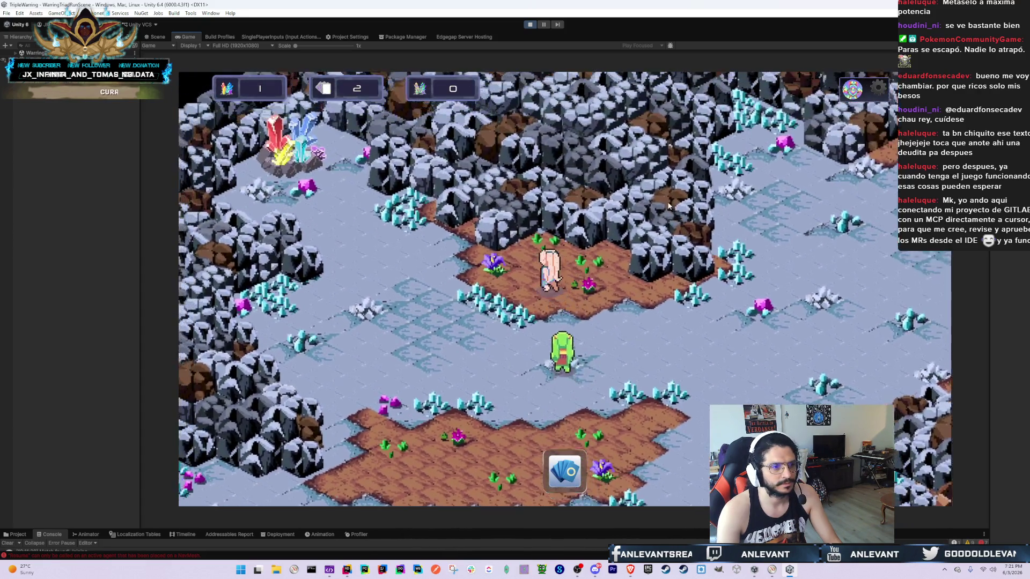
# Walk left to collect the crystal cluster (count 2), then right and up onto the exit arrow.
pyautogui.press('a')
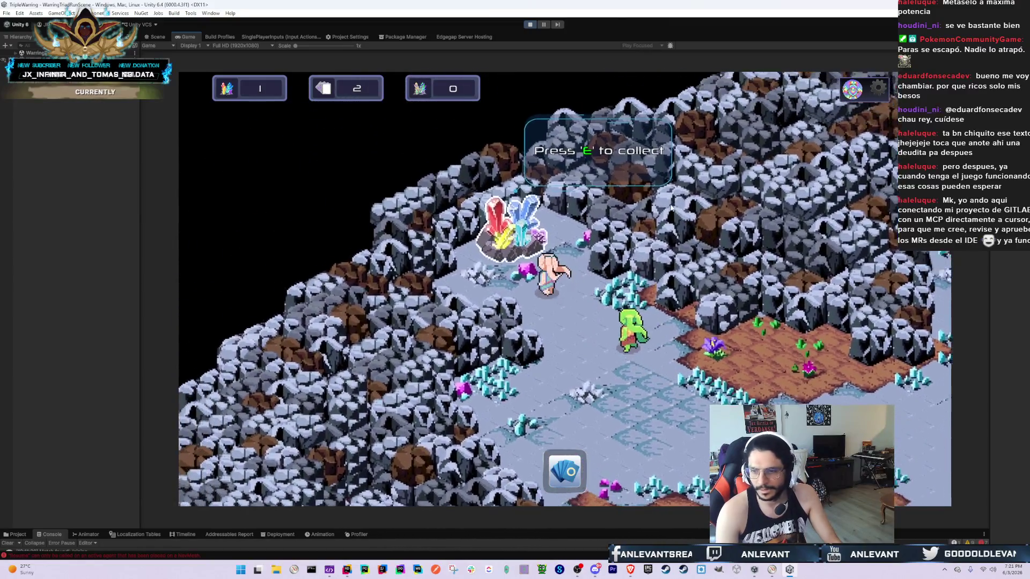
pyautogui.press('e')
pyautogui.press('d')
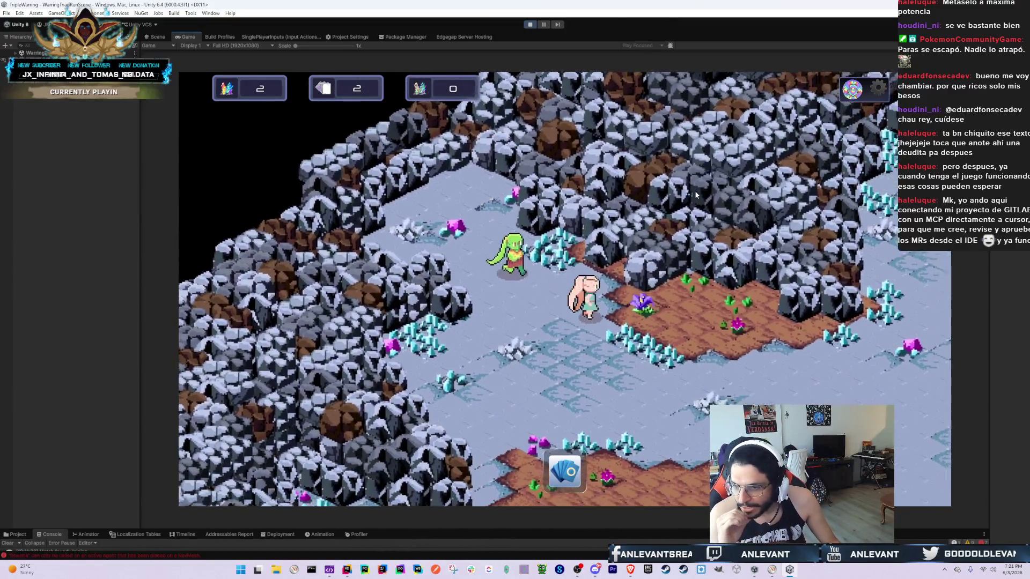
pyautogui.press('d')
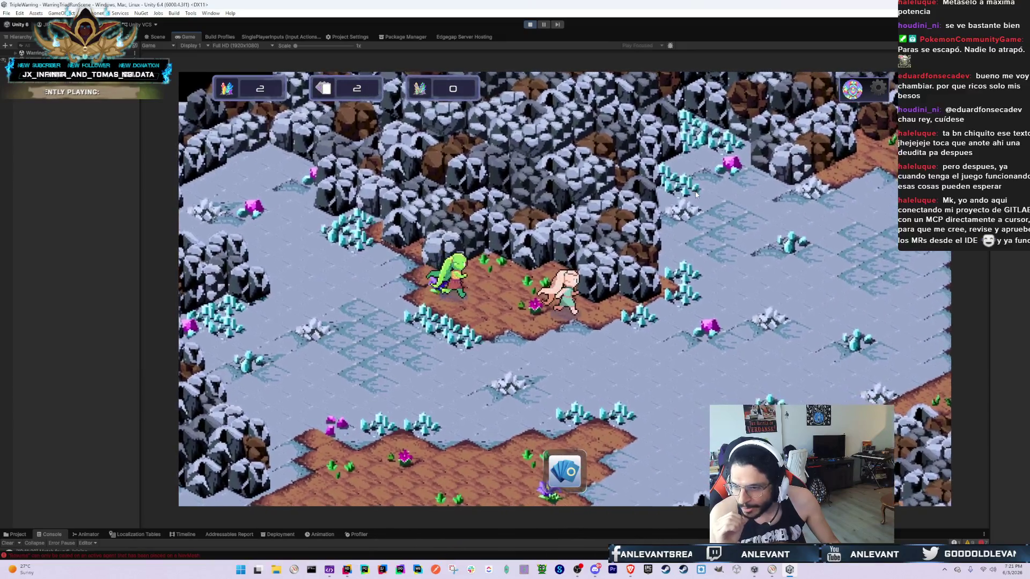
pyautogui.press('d')
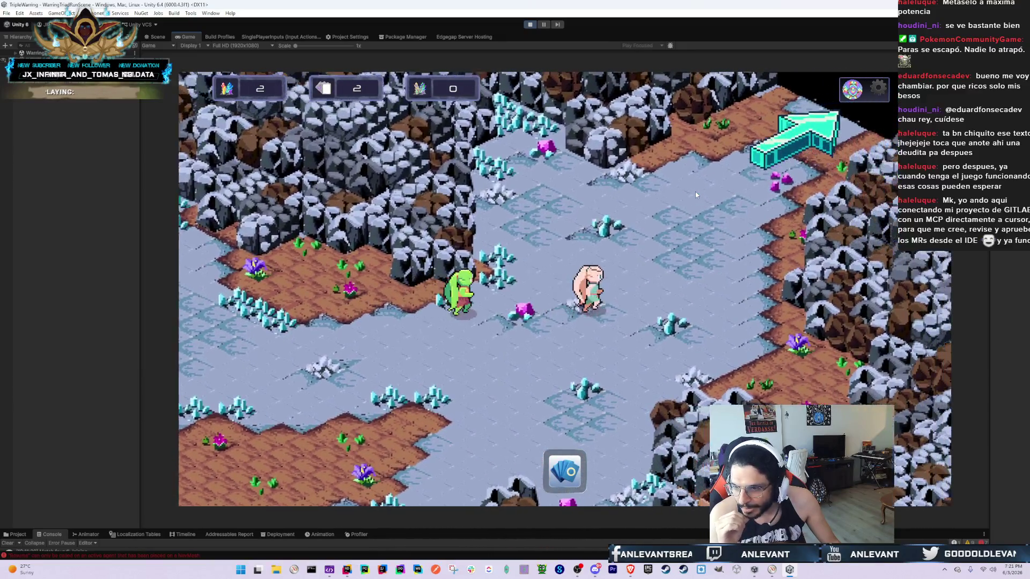
pyautogui.press('w')
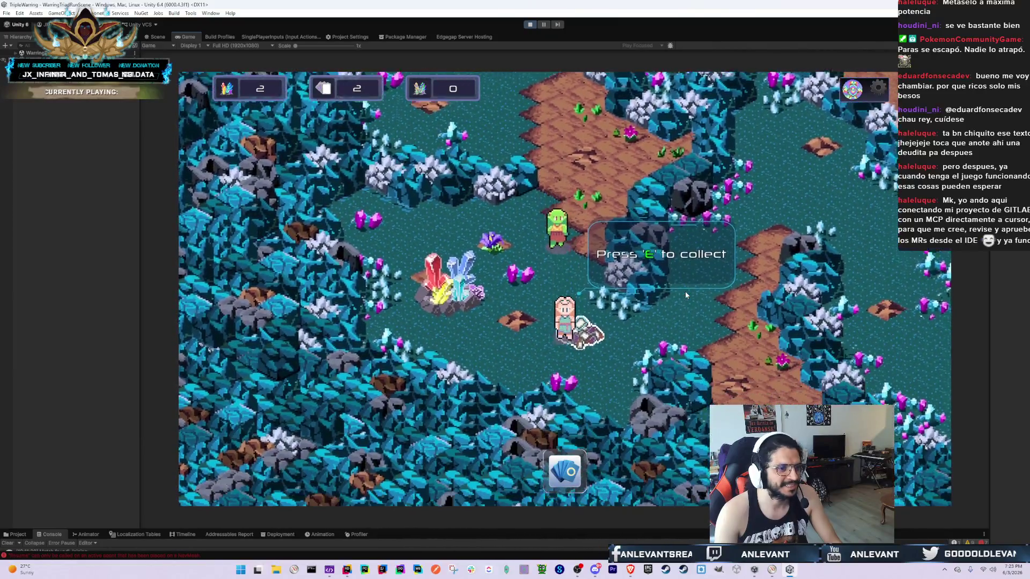
# Pick up the card and crystal cluster (both counters 3), then walk up-right and north through the cave.
pyautogui.press('e')
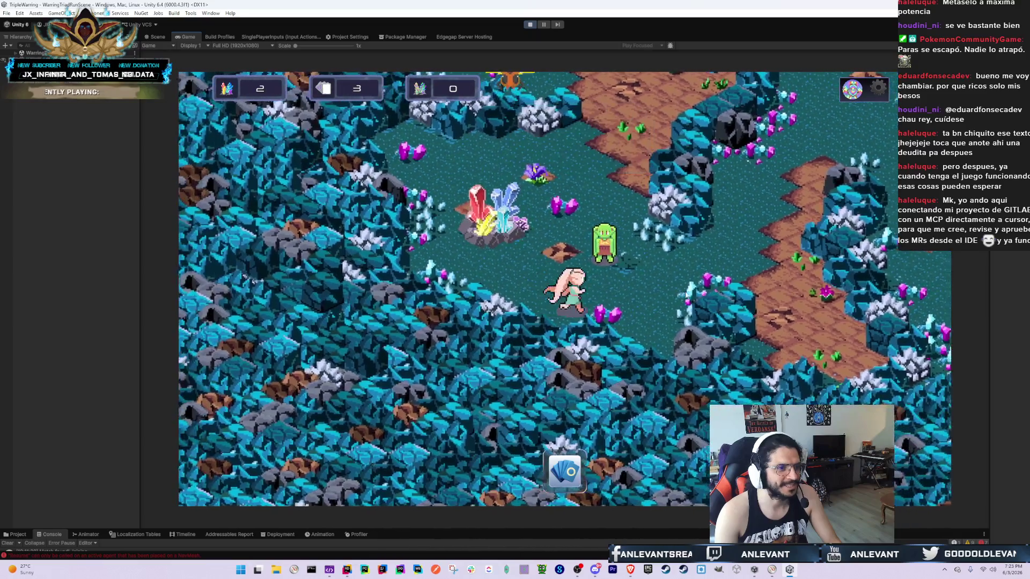
pyautogui.press('e')
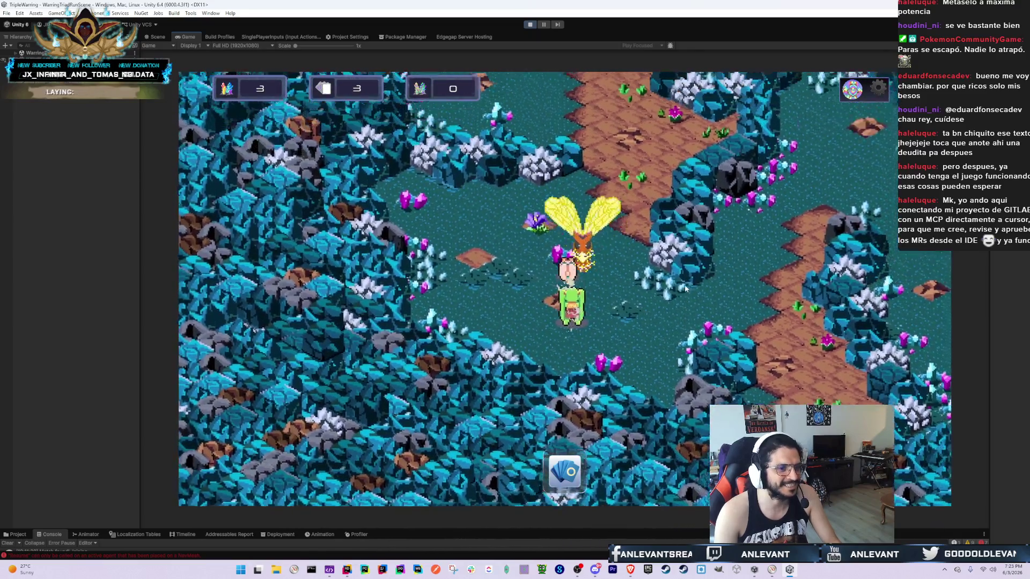
pyautogui.press('w')
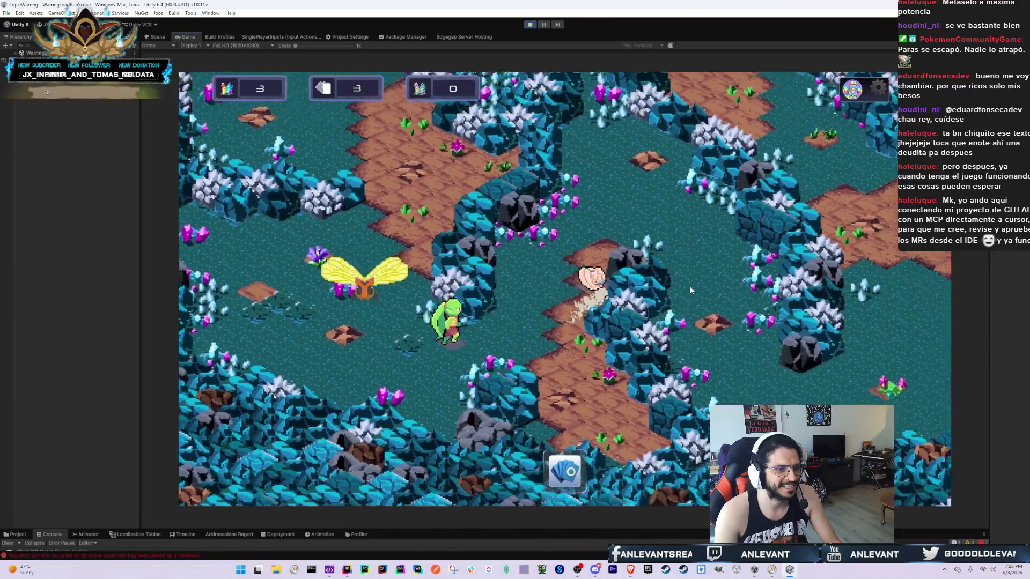
pyautogui.press('w')
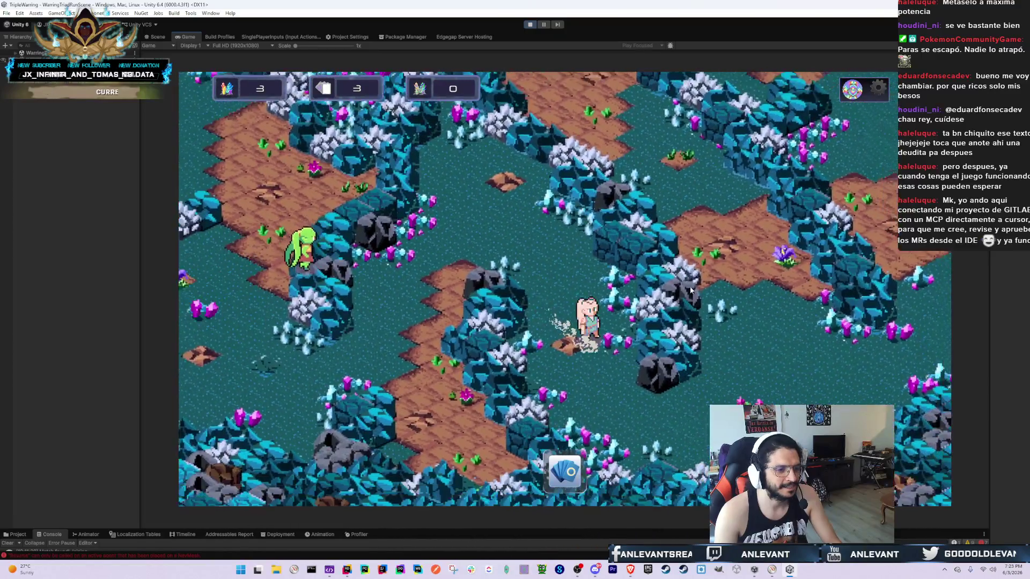
pyautogui.press('w')
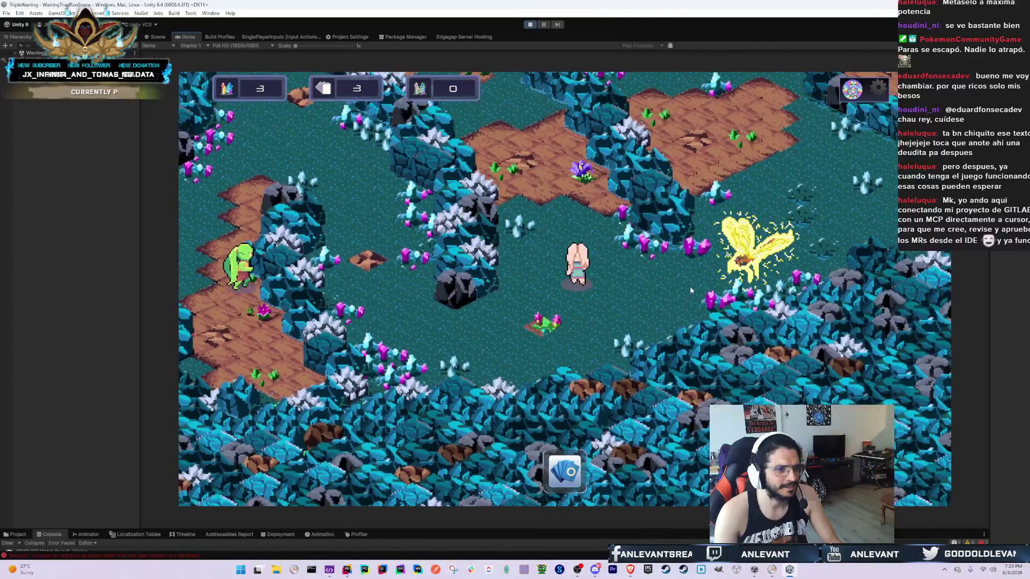
pyautogui.press('d')
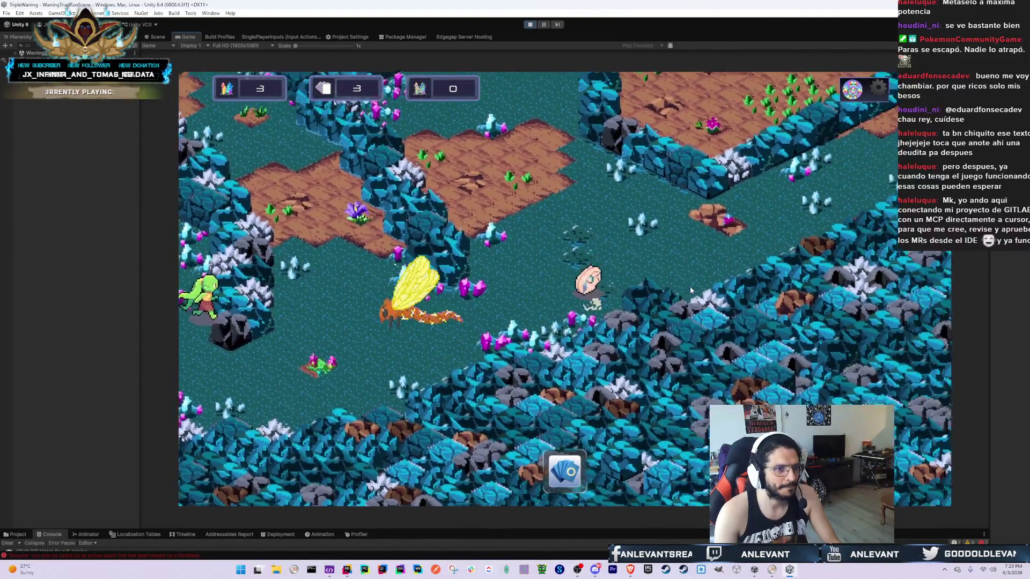
pyautogui.press('w')
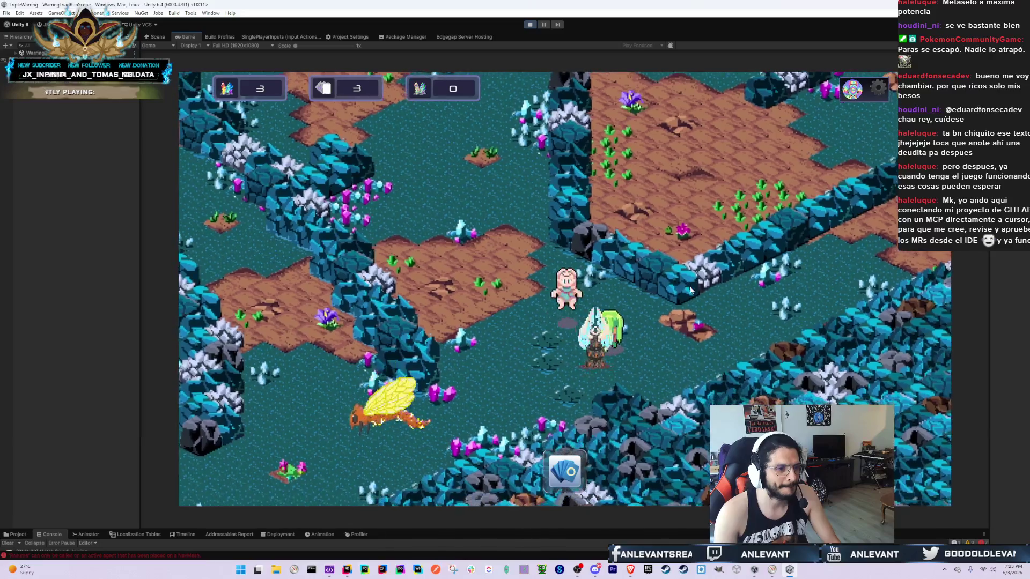
pyautogui.press('w')
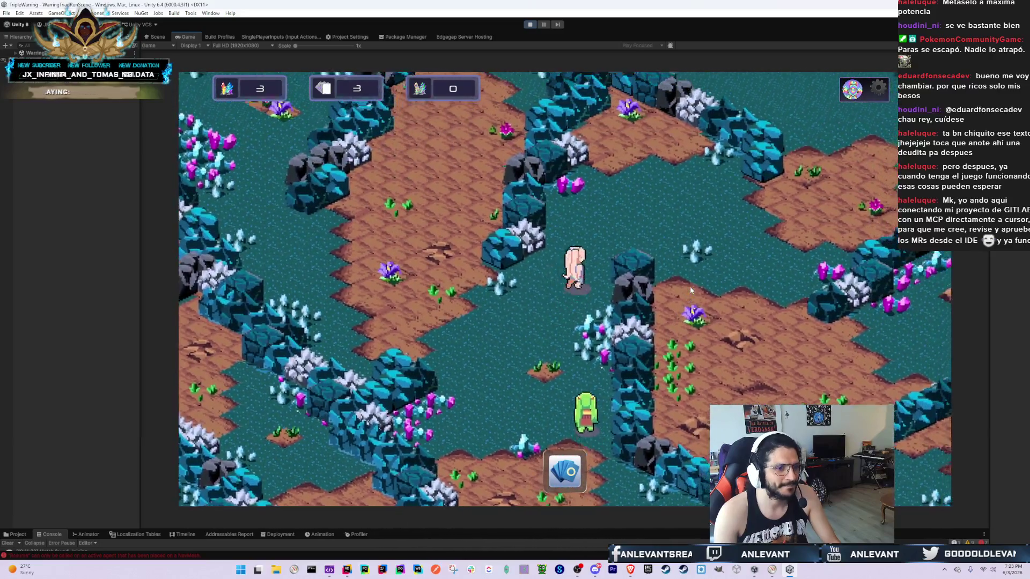
pyautogui.press('w')
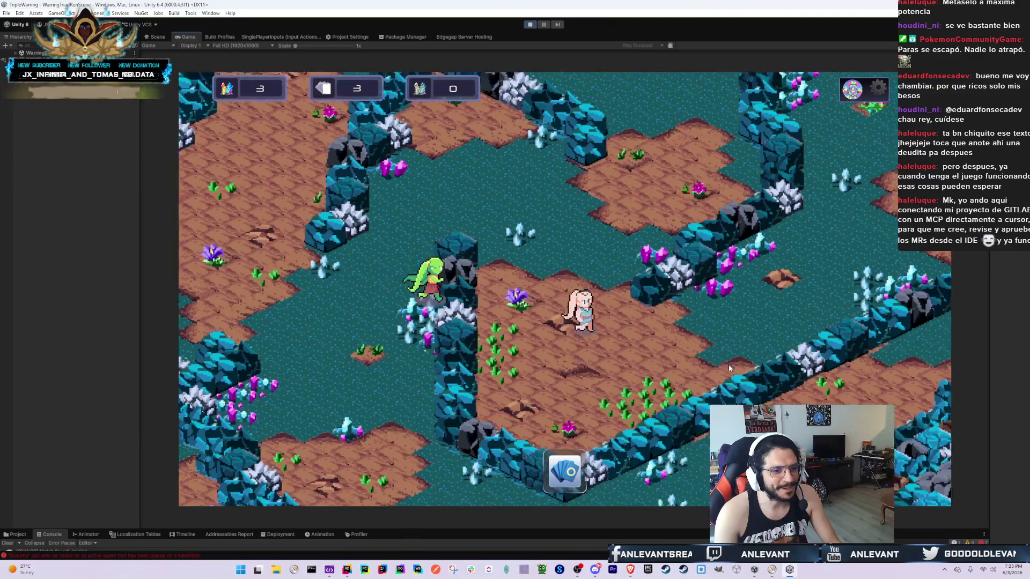
# Continue north and down-right through the cave, leaving by the exit arrow onto the world map.
pyautogui.press('d')
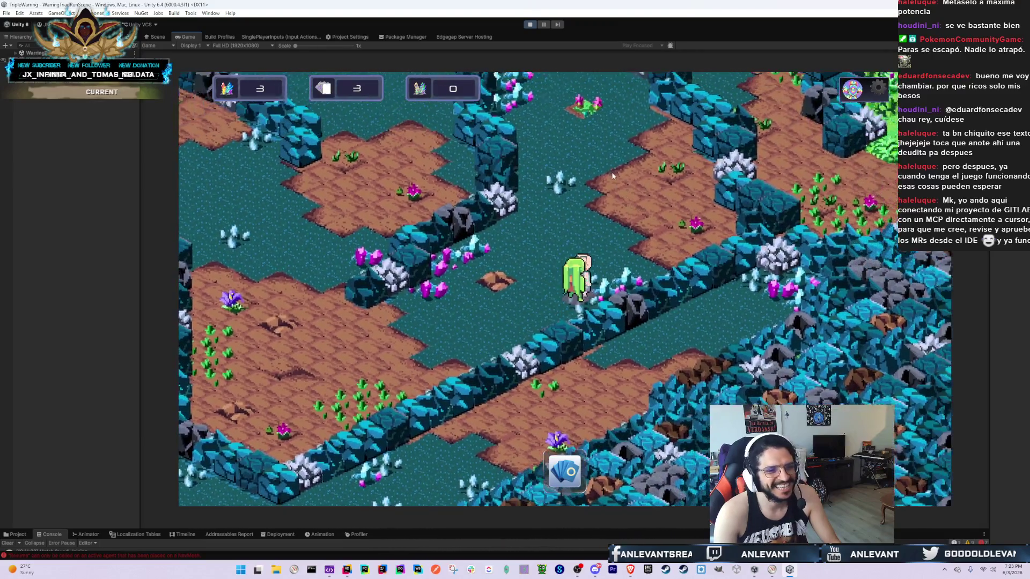
pyautogui.press('w')
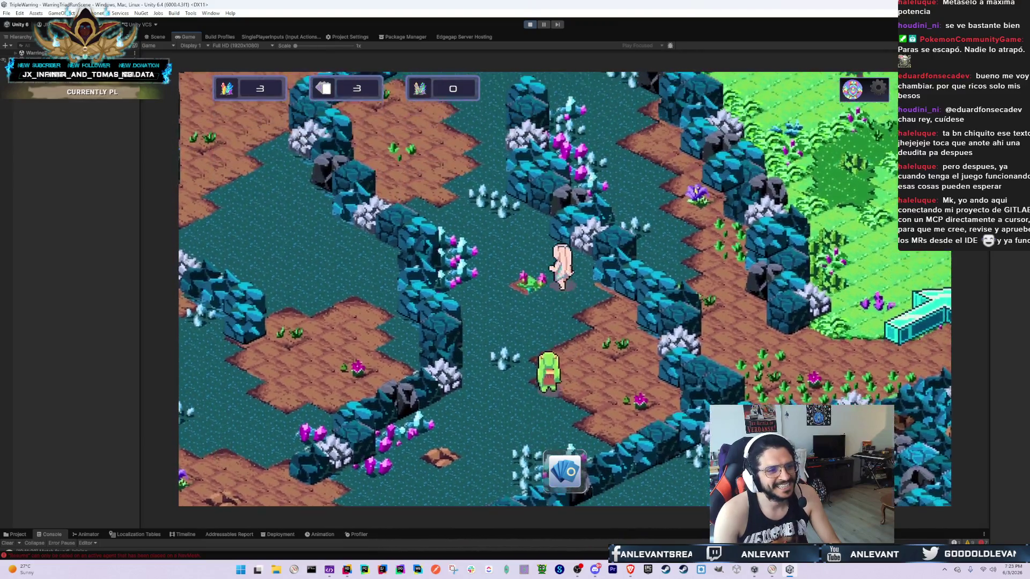
pyautogui.press('w')
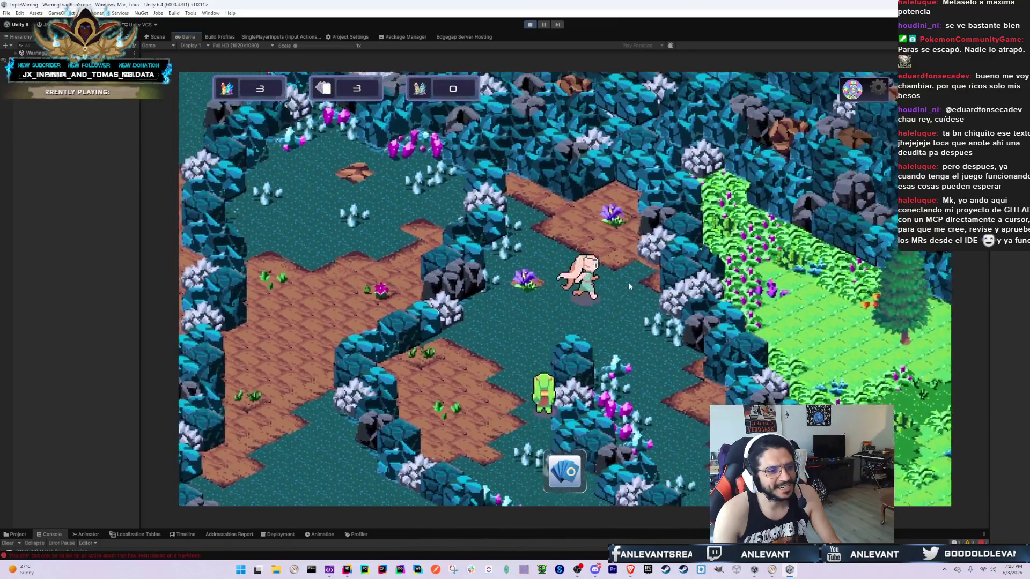
pyautogui.press('w')
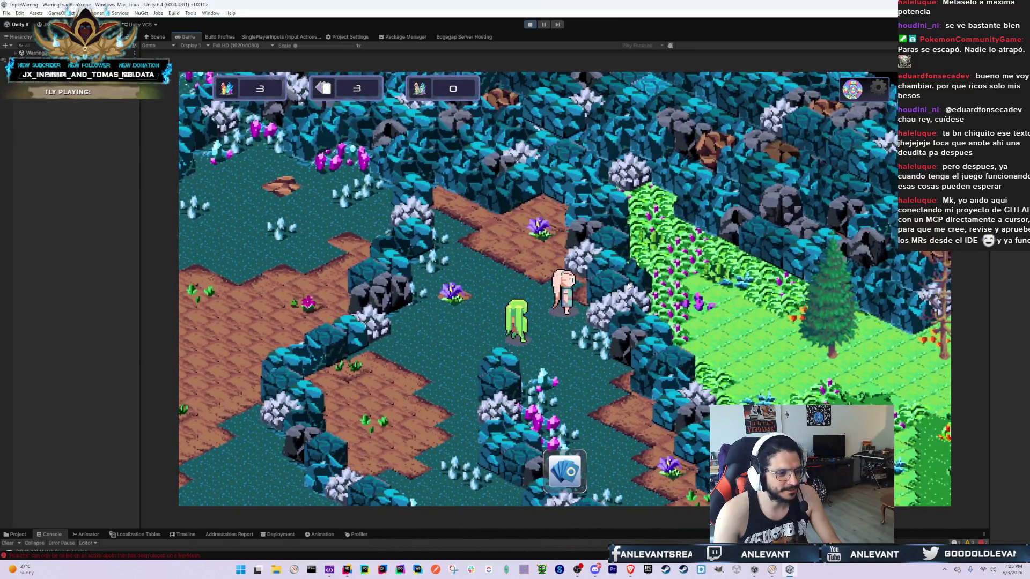
pyautogui.press('d')
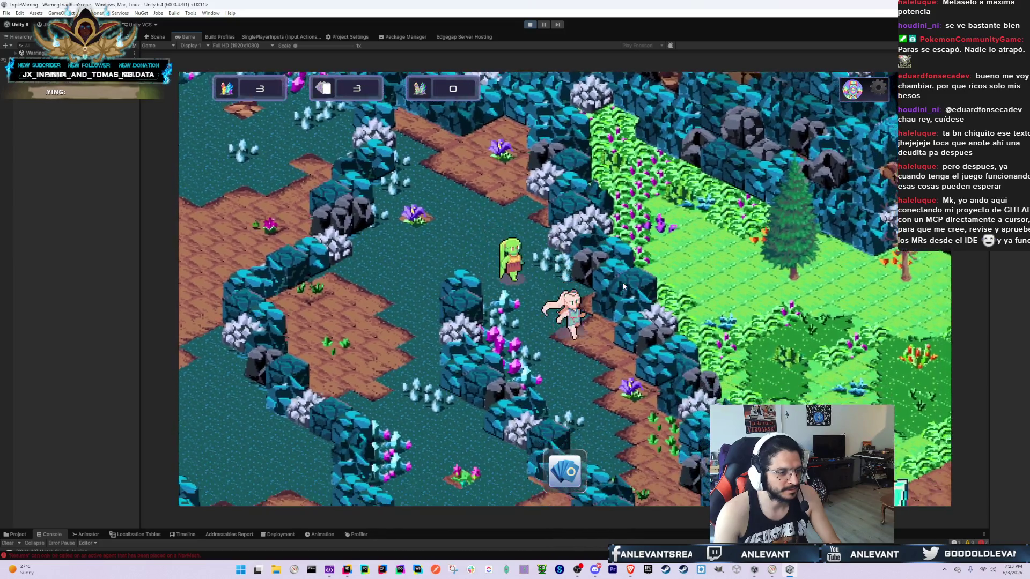
pyautogui.press('d')
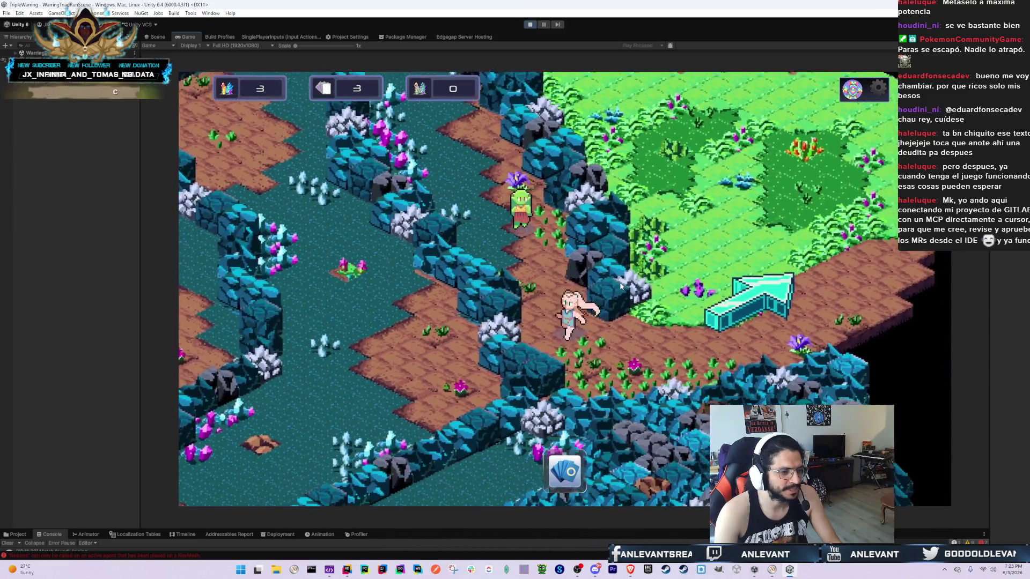
pyautogui.press('d')
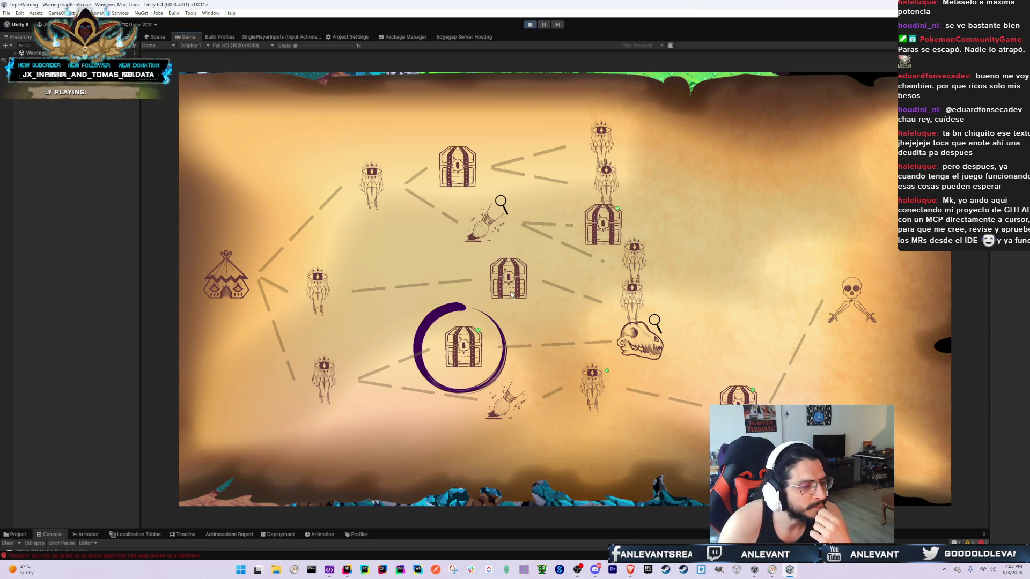
# Select the ringed chest node on the parchment map to load the grassy forest level.
pyautogui.click(514, 274)
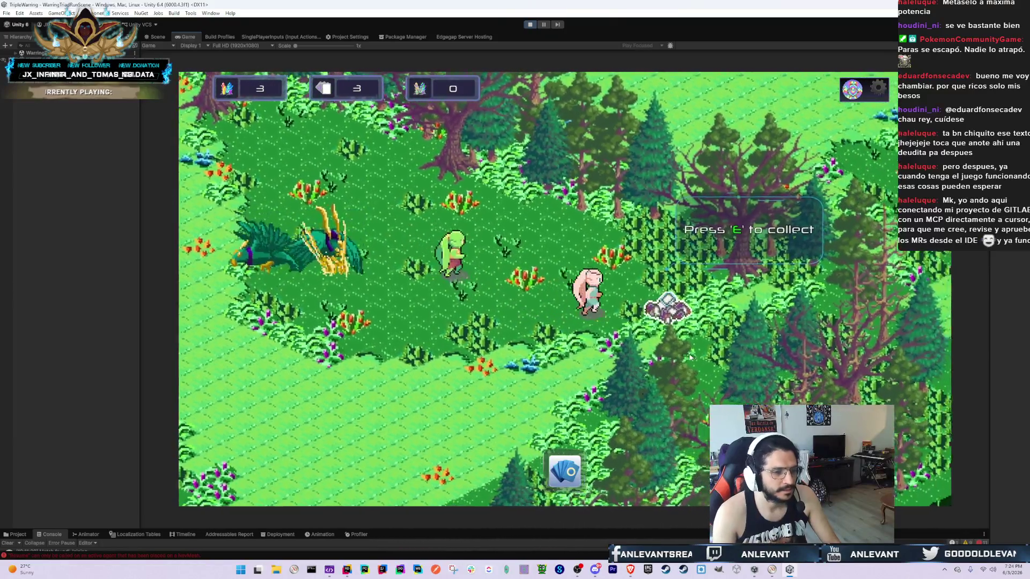
# Pick up the forest item (counters to 4) and walk through the forest into the bird creatures.
pyautogui.press('e')
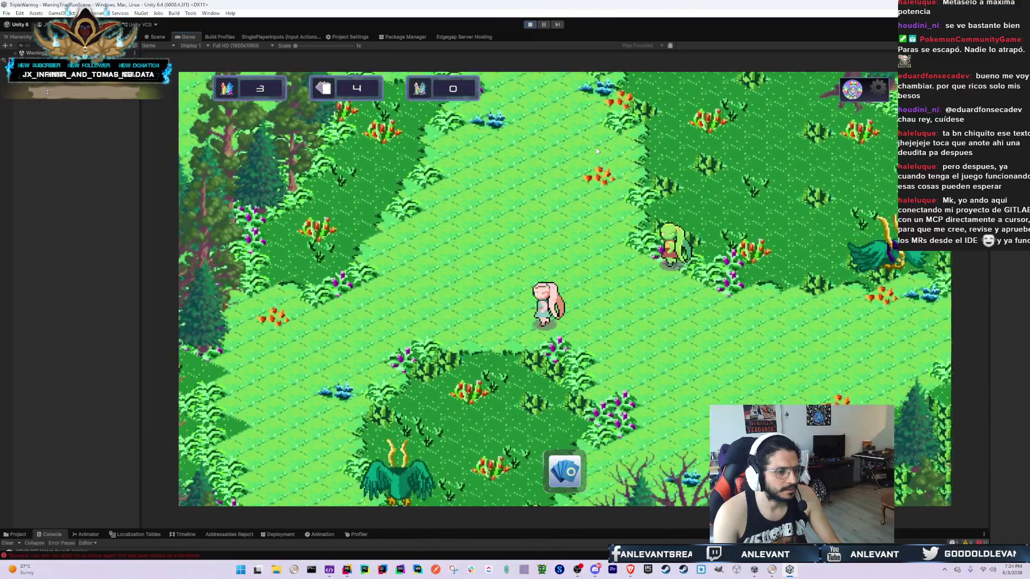
pyautogui.hotkey('a', 's')
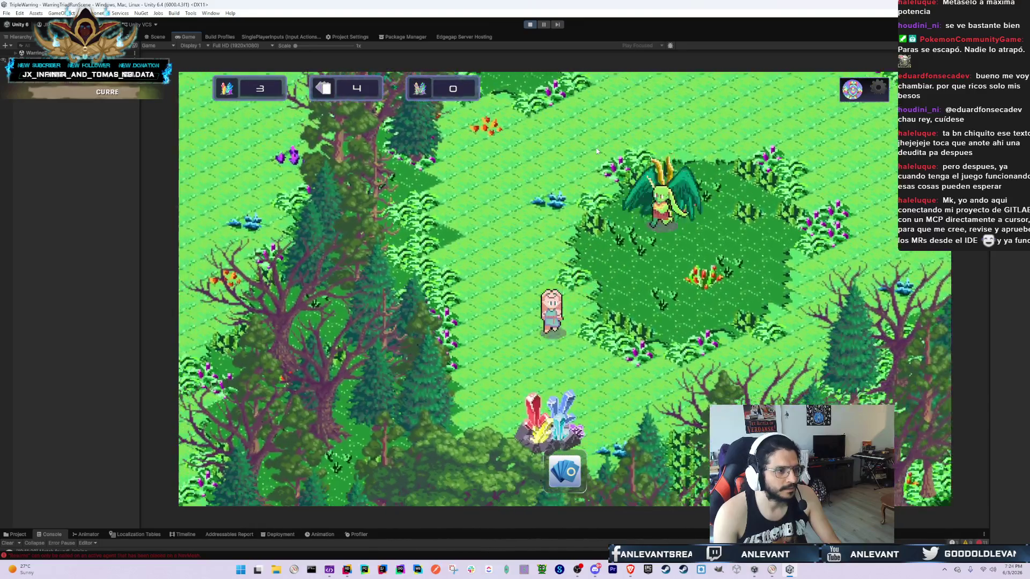
pyautogui.press('w')
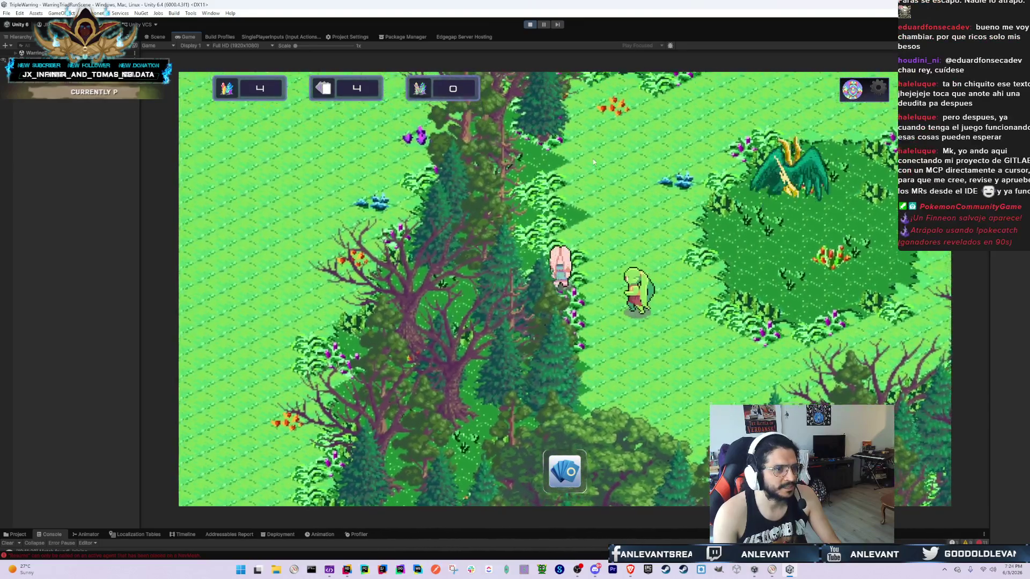
pyautogui.hotkey('w', 'd')
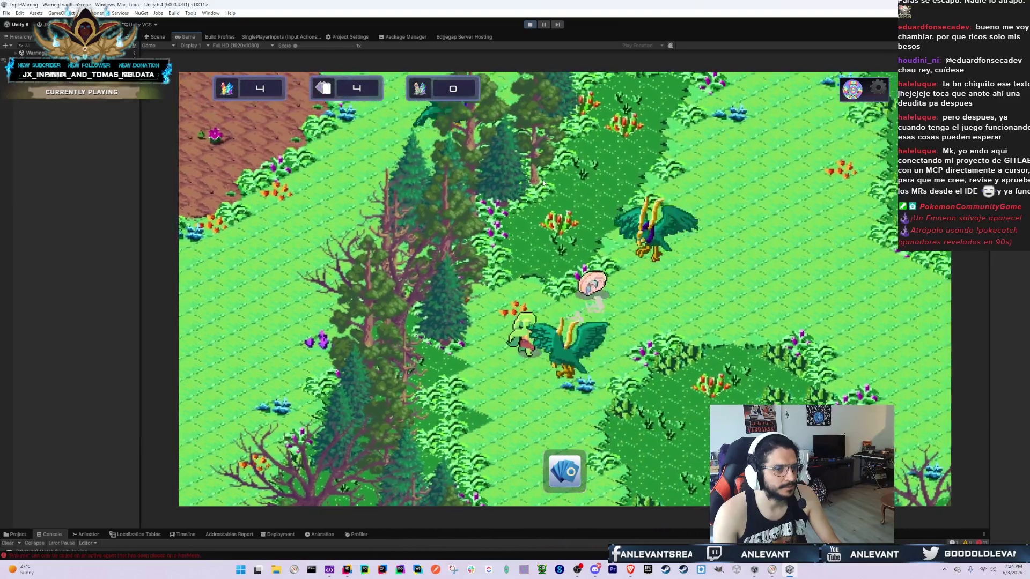
pyautogui.hotkey('s', 'd')
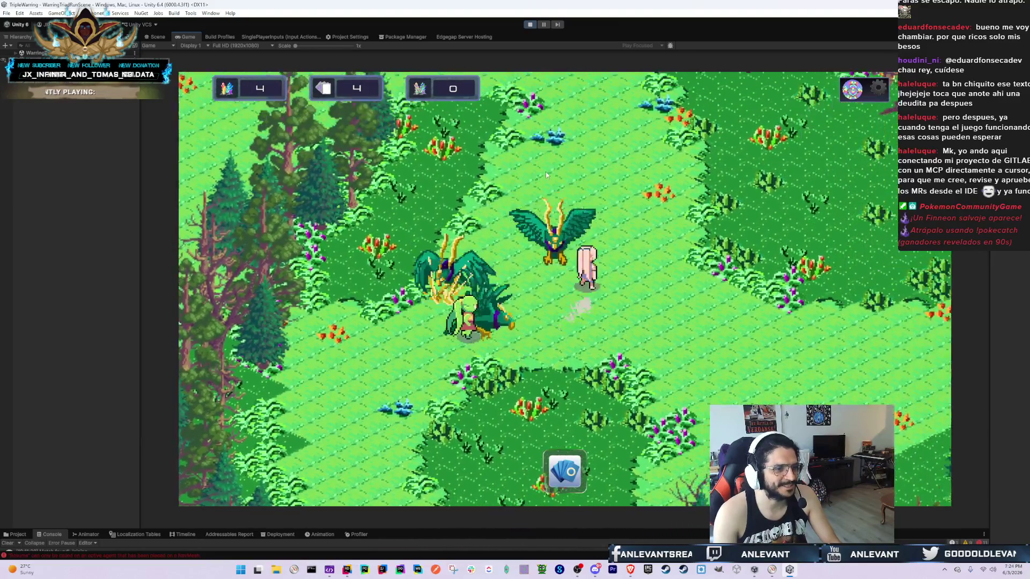
pyautogui.hotkey('w', 'a')
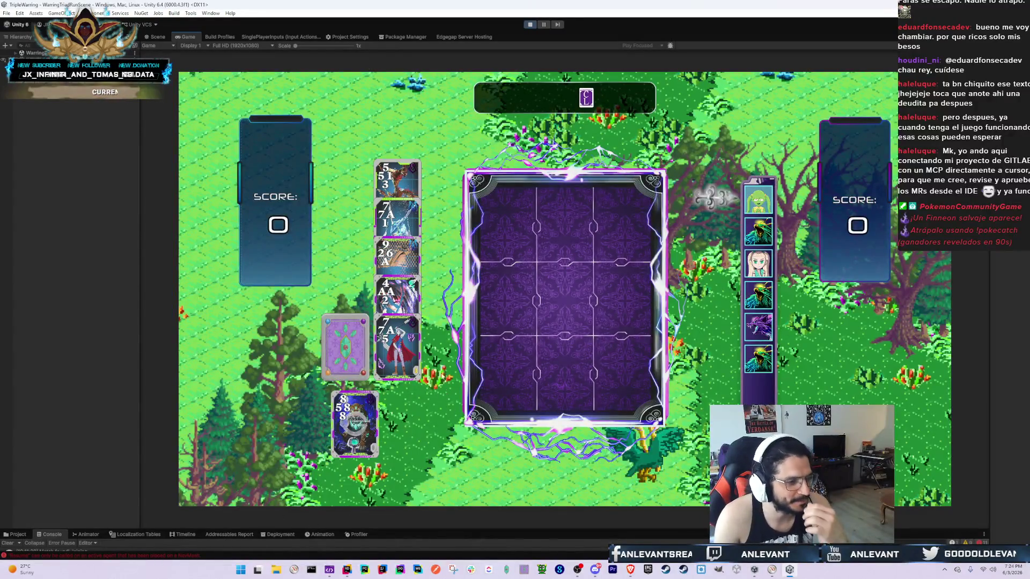
# Play the 7A5 card into the bottom-left cell and the 5513 card into the centre cell.
pyautogui.moveTo(426, 299); pyautogui.dragTo(412, 354)
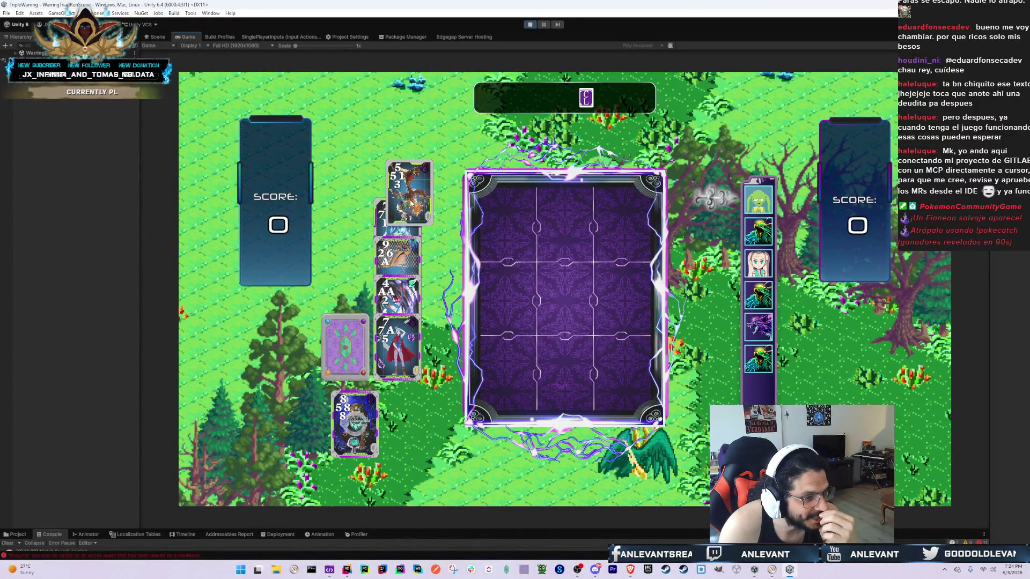
pyautogui.moveTo(409, 244)
pyautogui.mouseDown()
pyautogui.moveTo(445, 266)
pyautogui.moveTo(510, 382)
pyautogui.mouseUp()
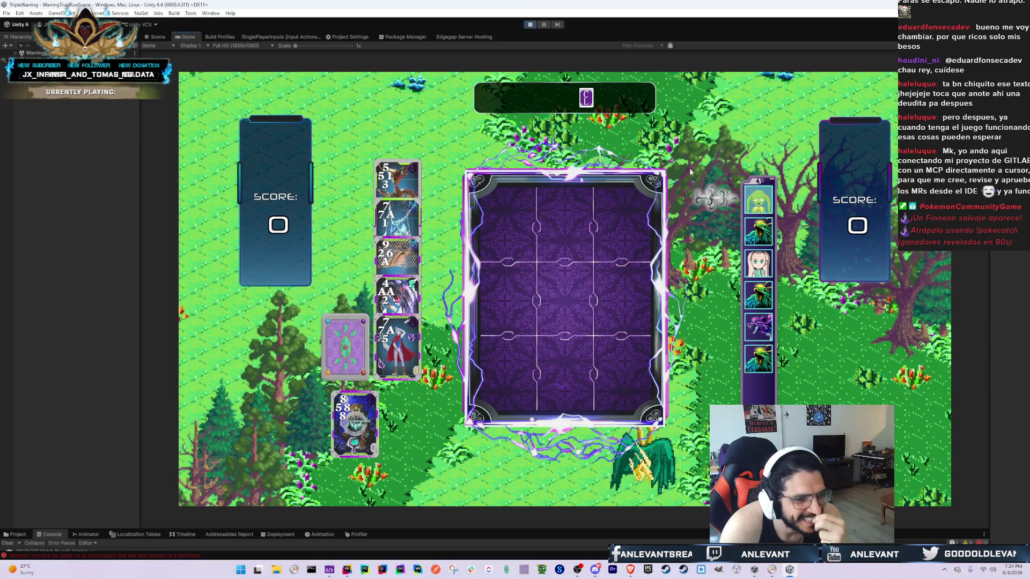
pyautogui.moveTo(759, 294)
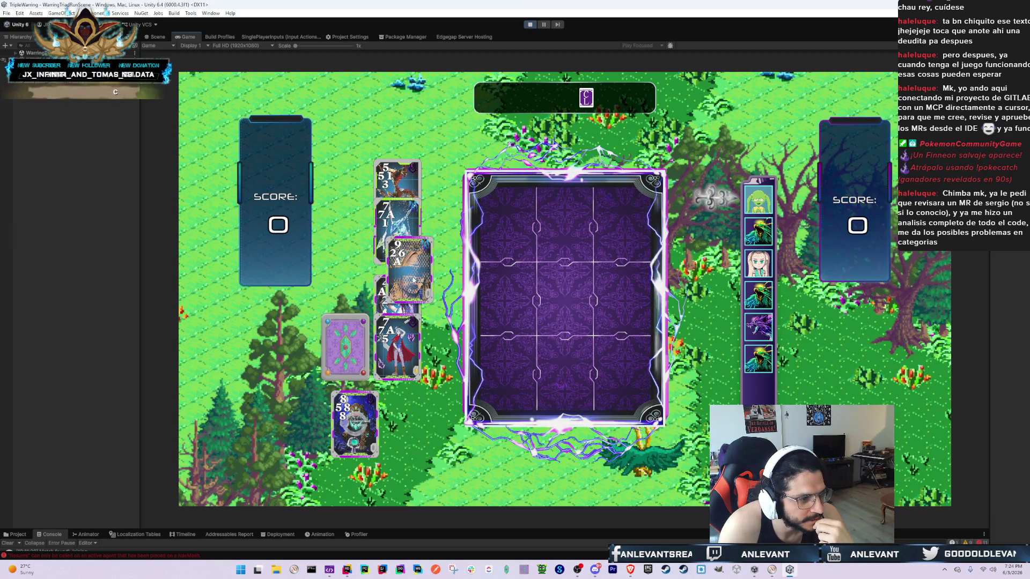
pyautogui.moveTo(397, 348)
pyautogui.mouseDown()
pyautogui.moveTo(500, 385)
pyautogui.moveTo(370, 384)
pyautogui.moveTo(377, 398)
pyautogui.mouseUp()
pyautogui.moveTo(768, 233)
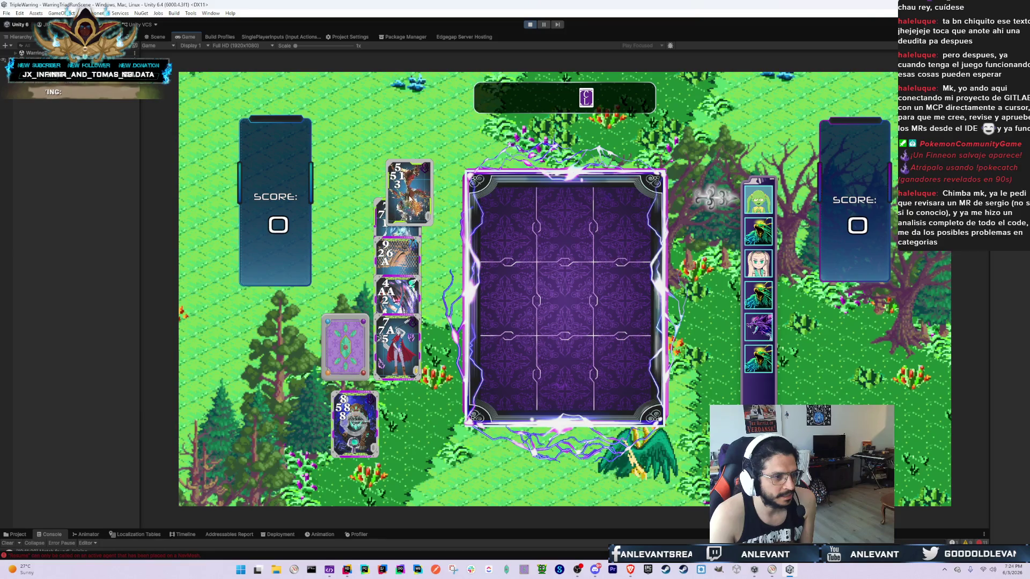
pyautogui.moveTo(397, 182); pyautogui.dragTo(563, 307)
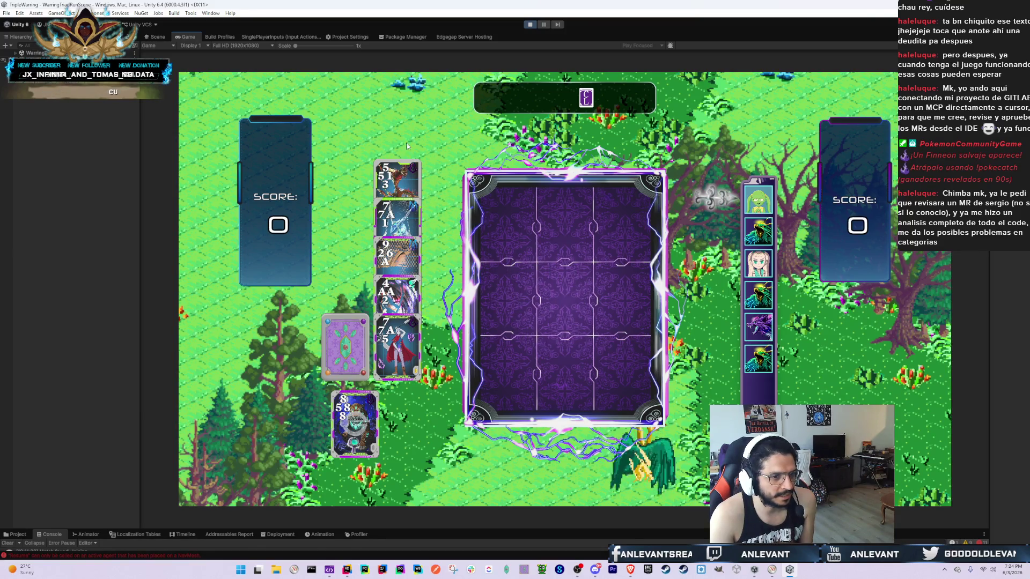
# Play another 7A5 bottom-left, 926A centre and 7A46 middle-right, ending the duel in a 4–5 loss.
pyautogui.moveTo(765, 366)
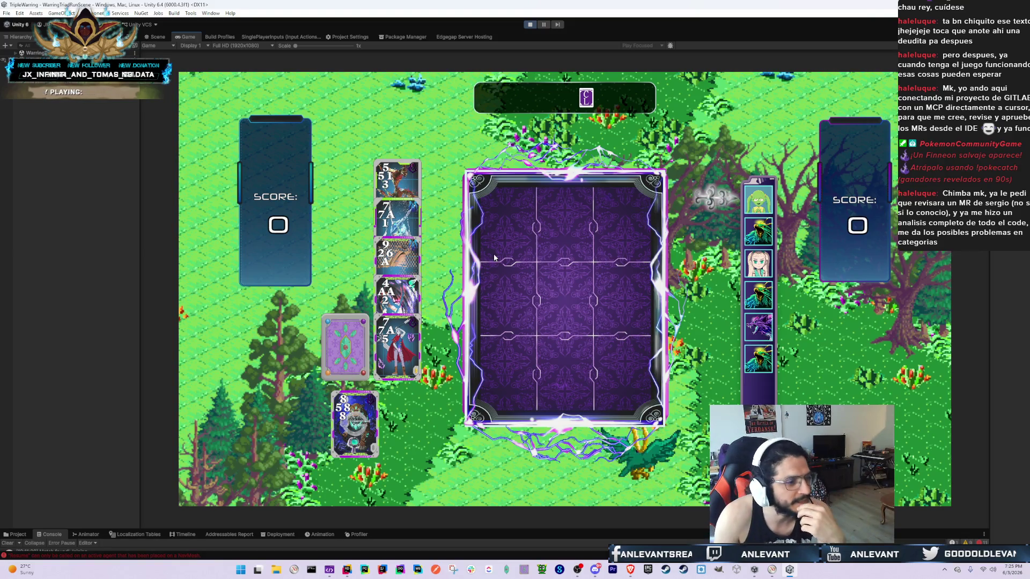
pyautogui.moveTo(383, 356); pyautogui.dragTo(507, 376)
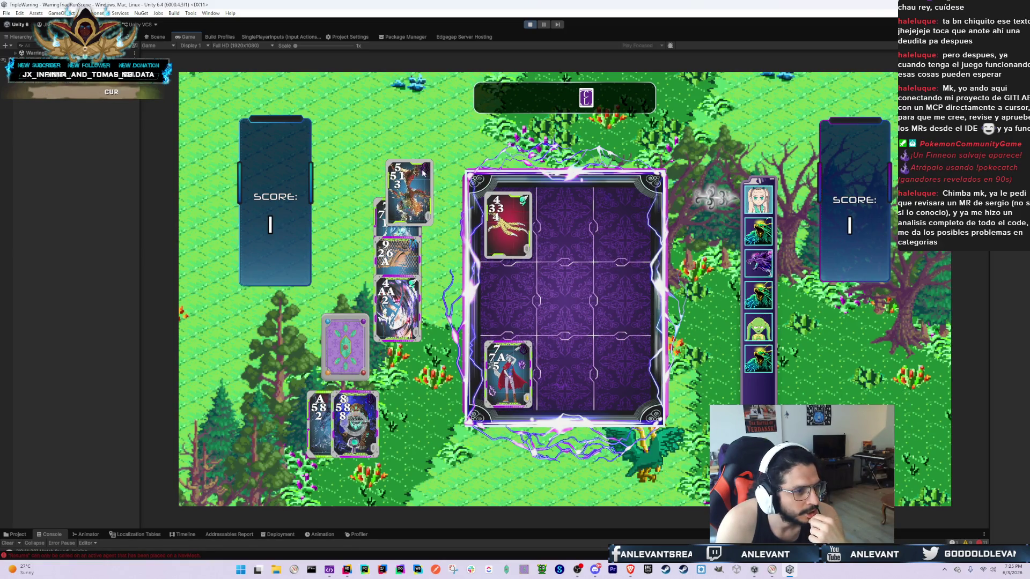
pyautogui.moveTo(400, 308)
pyautogui.mouseDown()
pyautogui.moveTo(598, 297)
pyautogui.moveTo(399, 310)
pyautogui.mouseUp()
pyautogui.moveTo(762, 302)
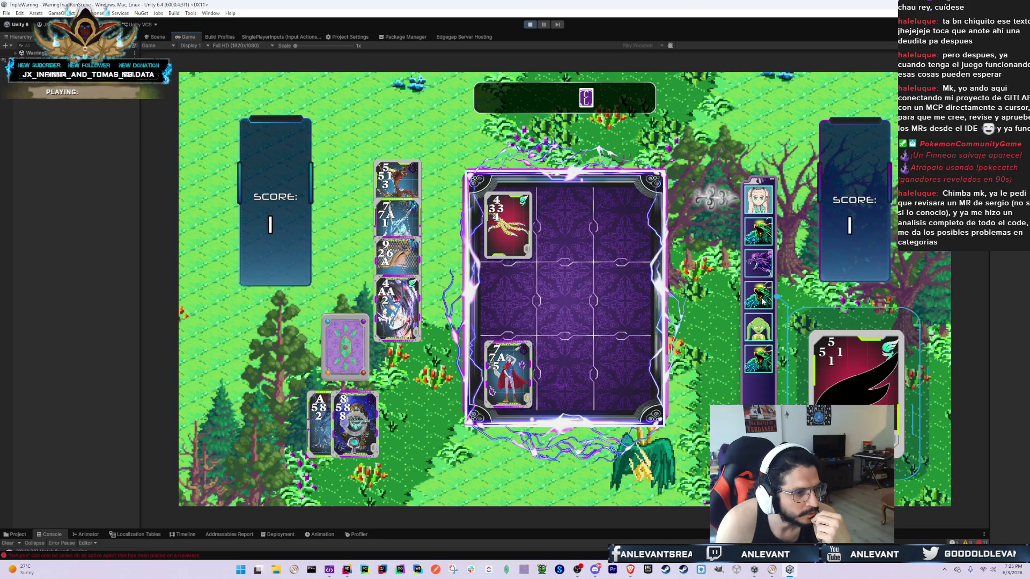
pyautogui.moveTo(397, 252)
pyautogui.mouseDown()
pyautogui.moveTo(600, 299)
pyautogui.moveTo(571, 304)
pyautogui.mouseUp()
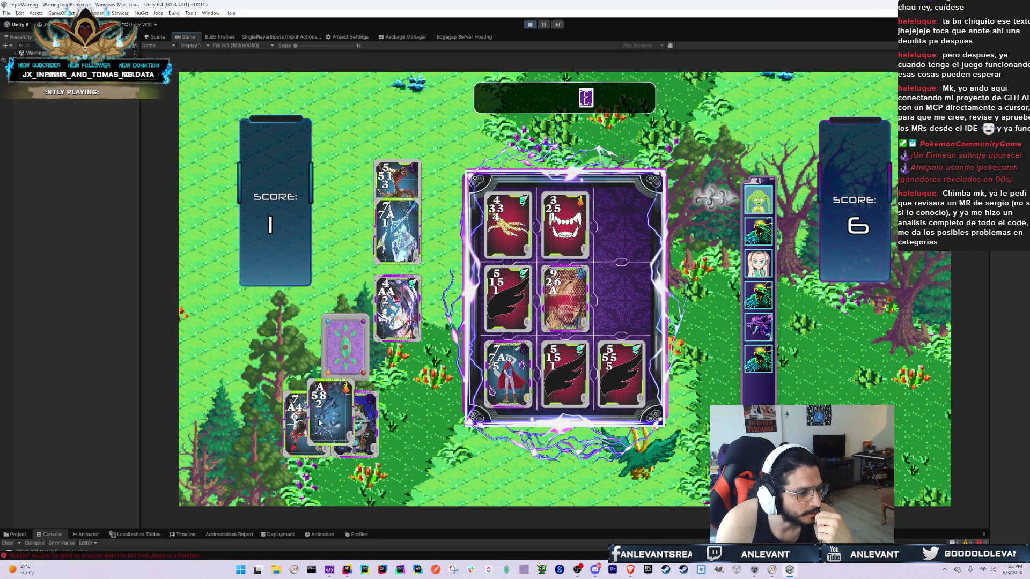
pyautogui.moveTo(303, 422); pyautogui.dragTo(625, 300)
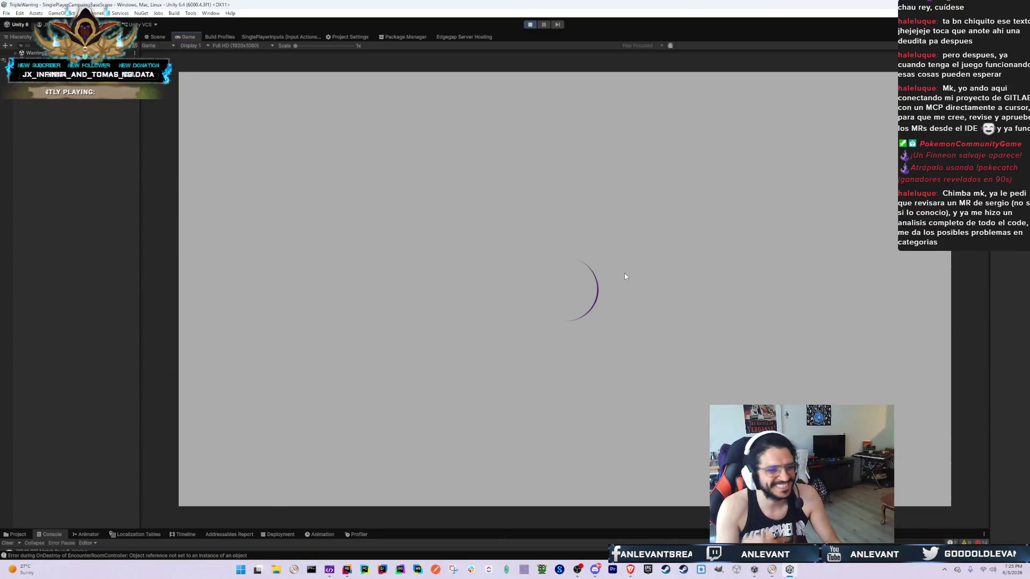
# Walk the player around the campsite with WASD and check the build mode options.
pyautogui.press('s')
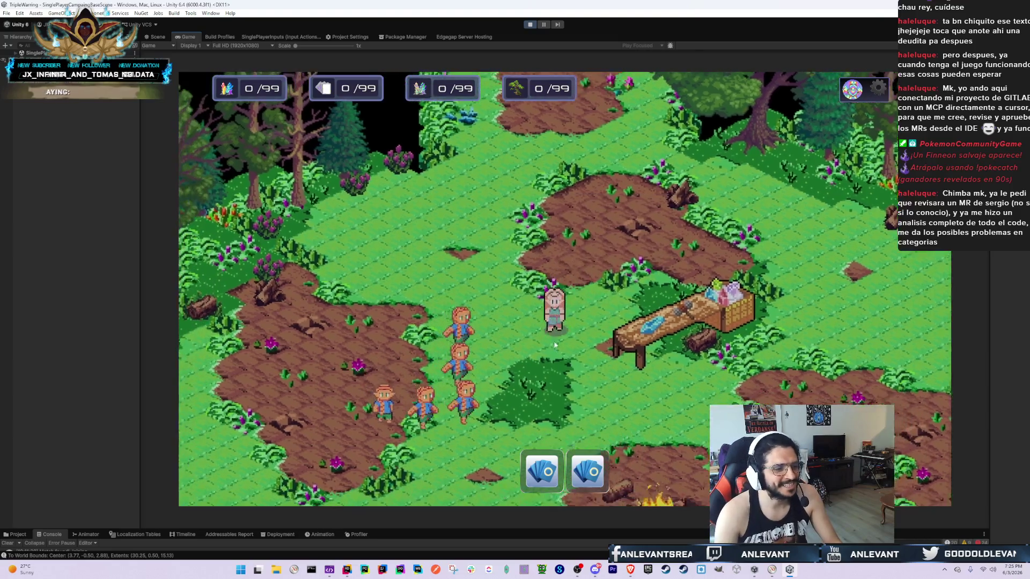
pyautogui.press('a')
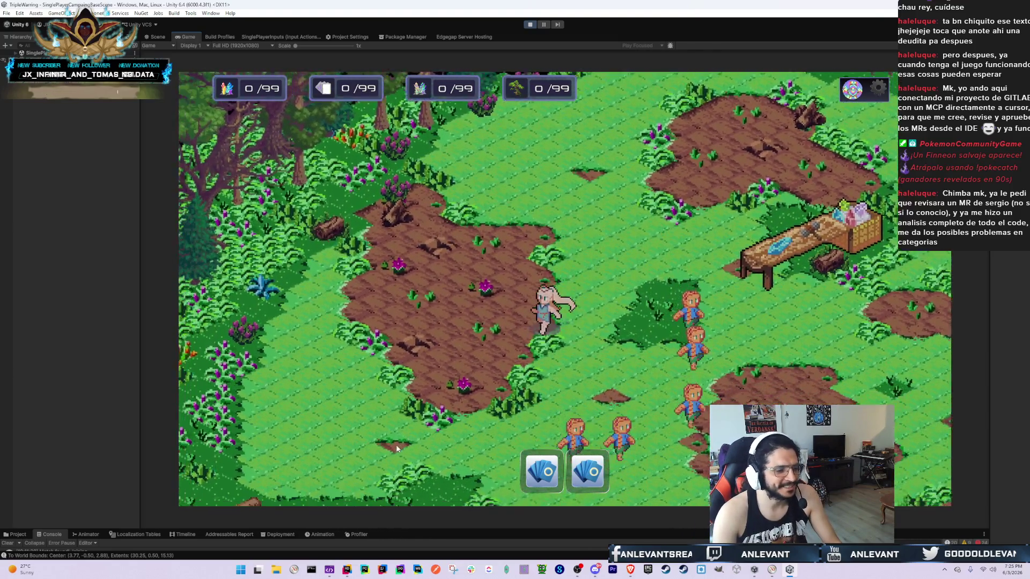
pyautogui.press('d')
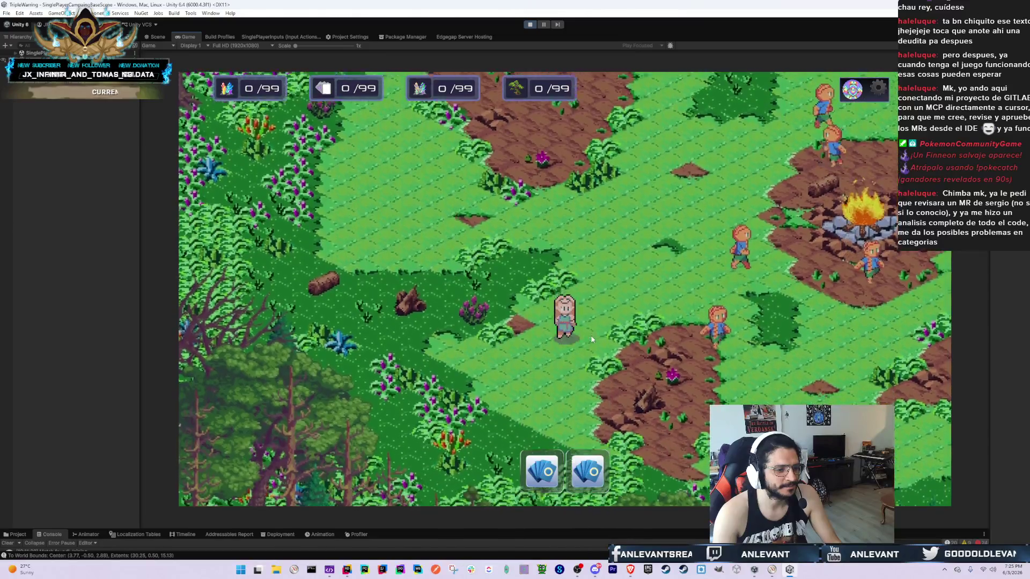
pyautogui.press('w')
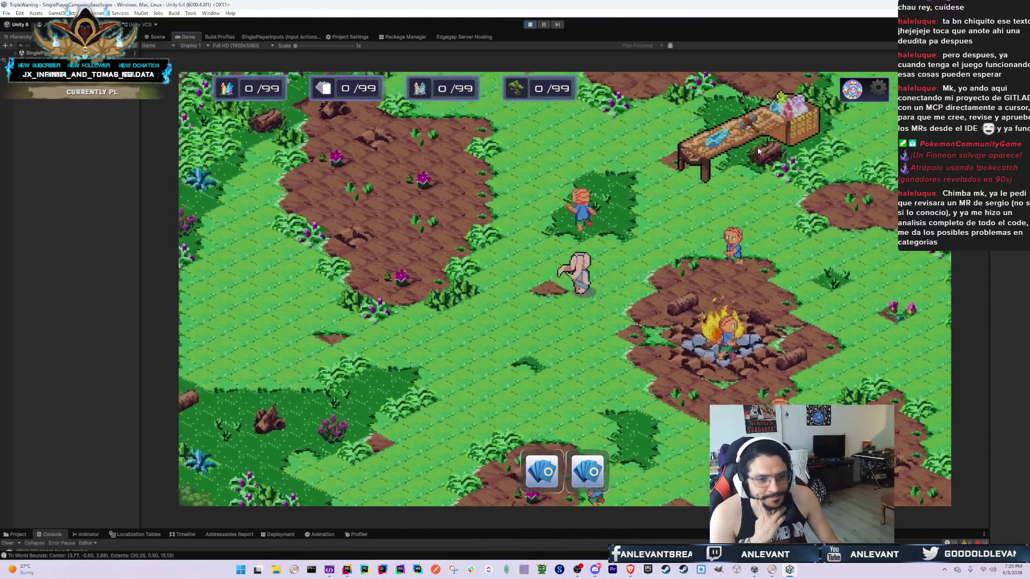
pyautogui.press('s')
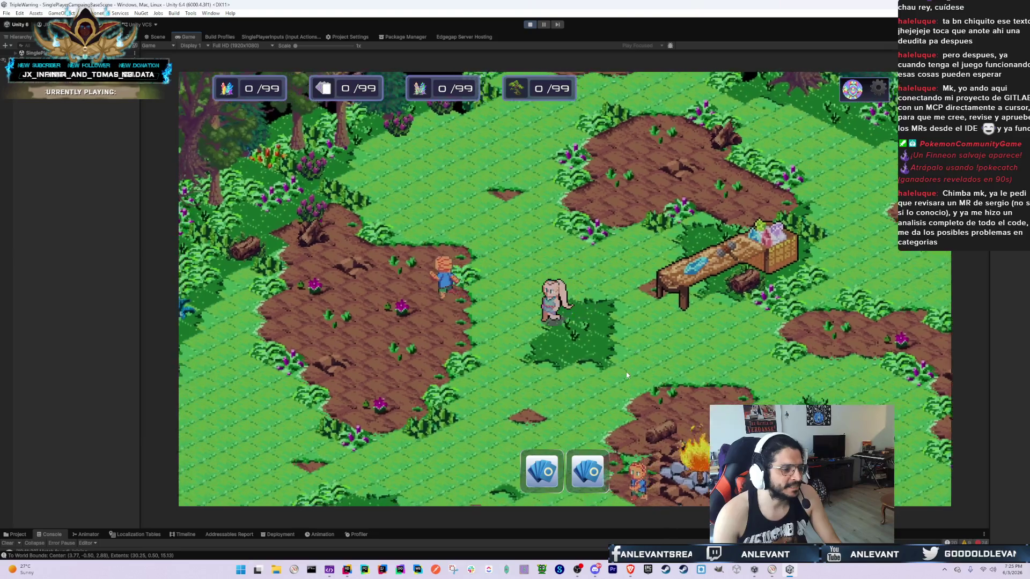
pyautogui.press('s')
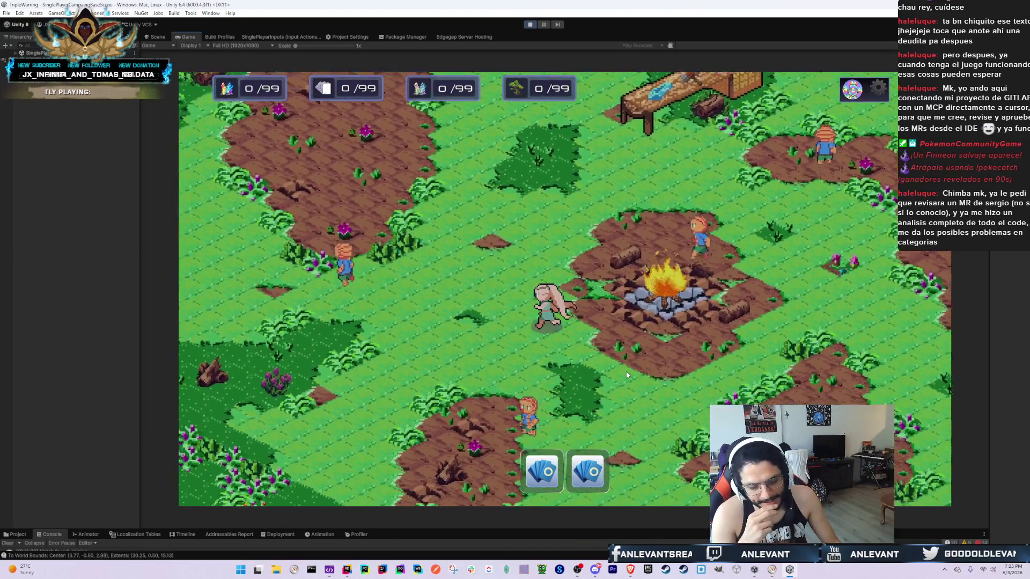
pyautogui.press('w')
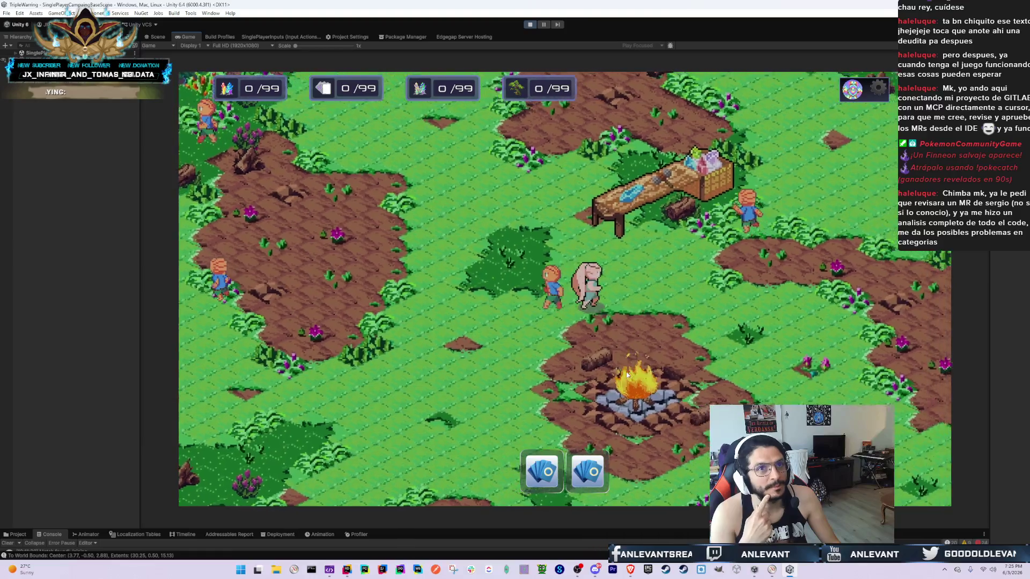
pyautogui.press('a')
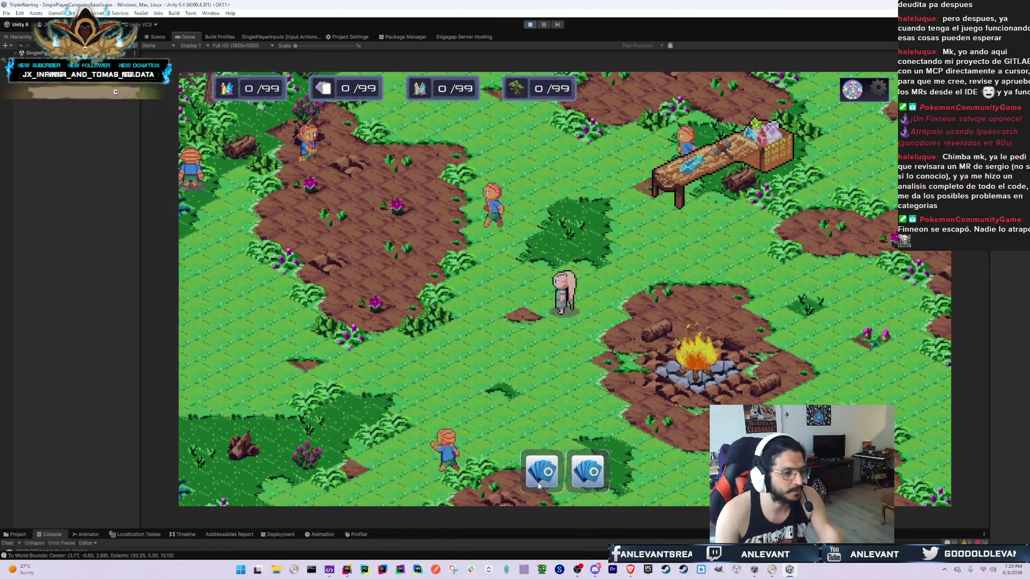
pyautogui.click(586, 473)
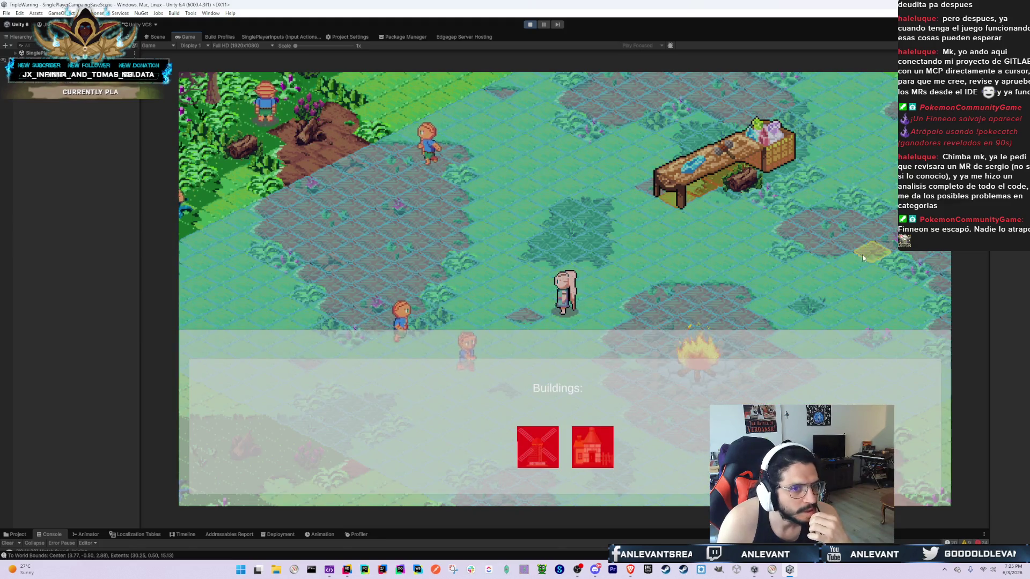
pyautogui.press('Escape')
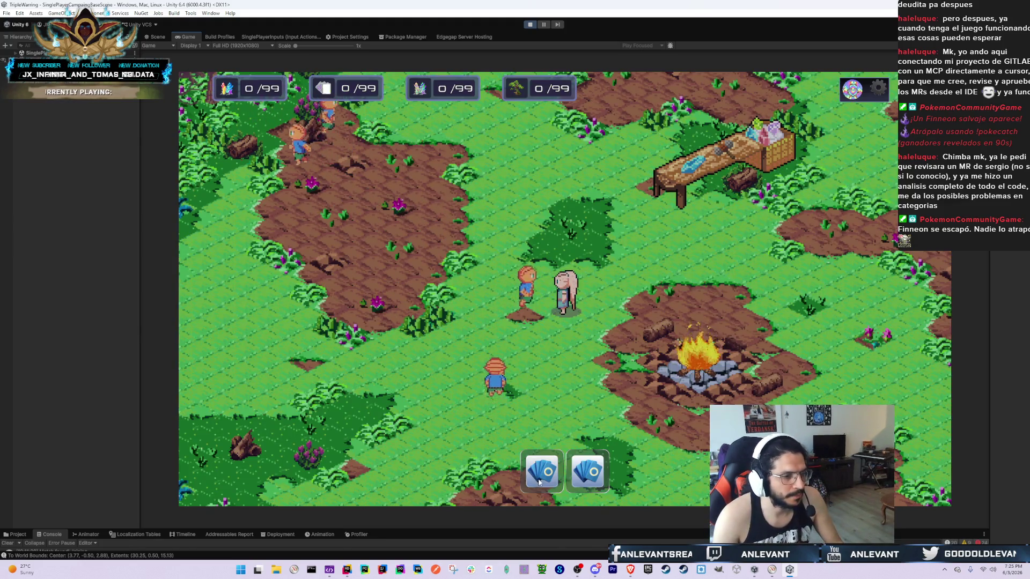
# Open the card Collection screen and dismiss its welcome tutorial.
pyautogui.click(594, 466)
pyautogui.click(700, 430)
pyautogui.click(704, 426)
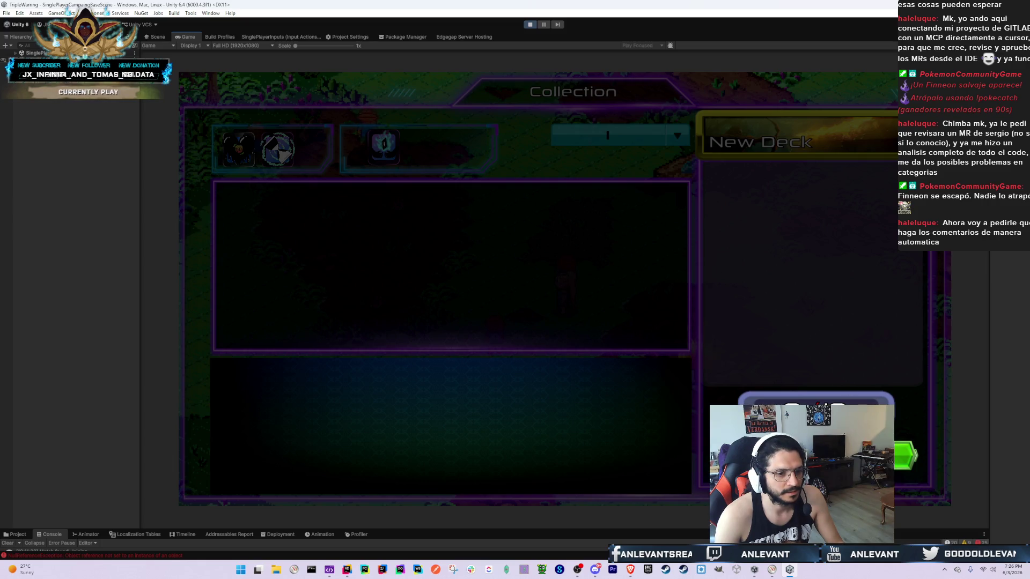
# Stop Play mode, show an enlarged Localization Tables panel, and open File Explorer.
pyautogui.click(529, 25)
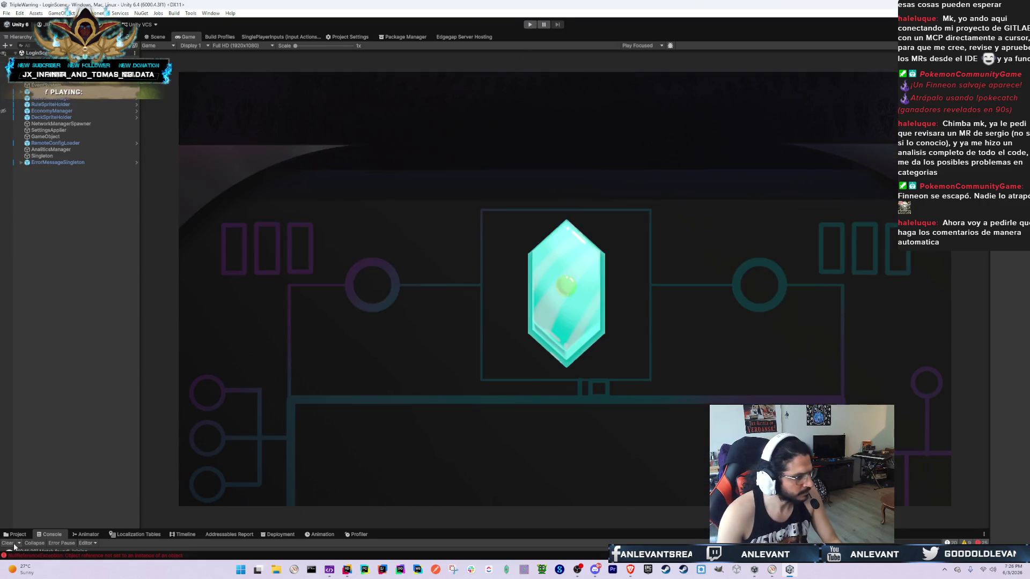
pyautogui.click(115, 534)
pyautogui.moveTo(113, 530); pyautogui.dragTo(108, 436)
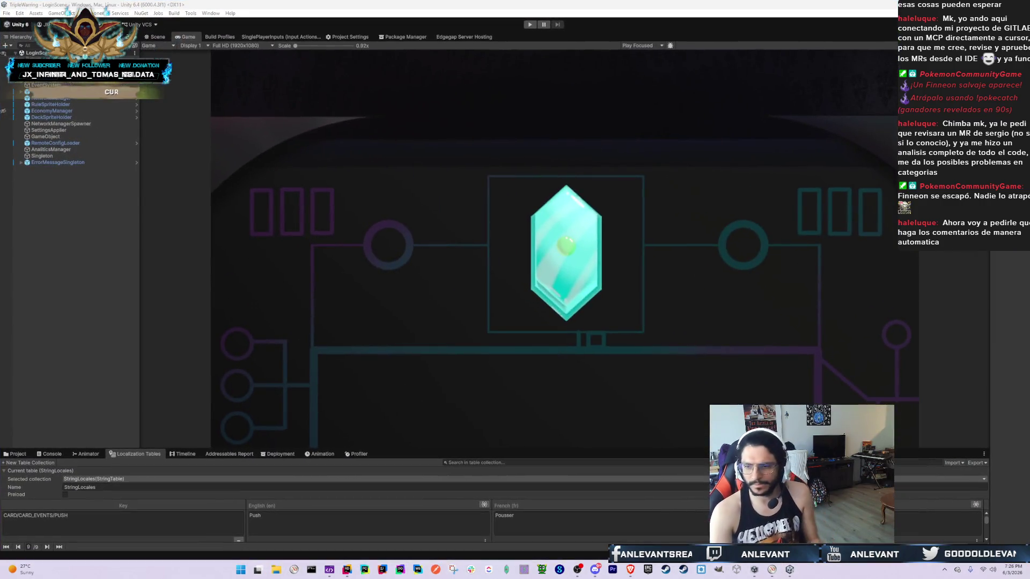
pyautogui.press('super+e')
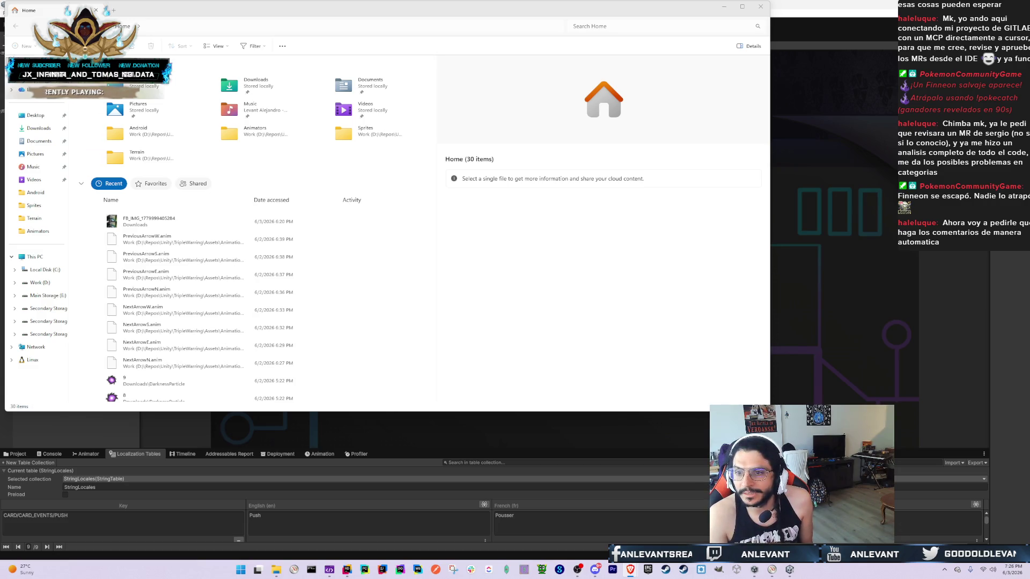
# Close the File Explorer Home window.
pyautogui.click(761, 7)
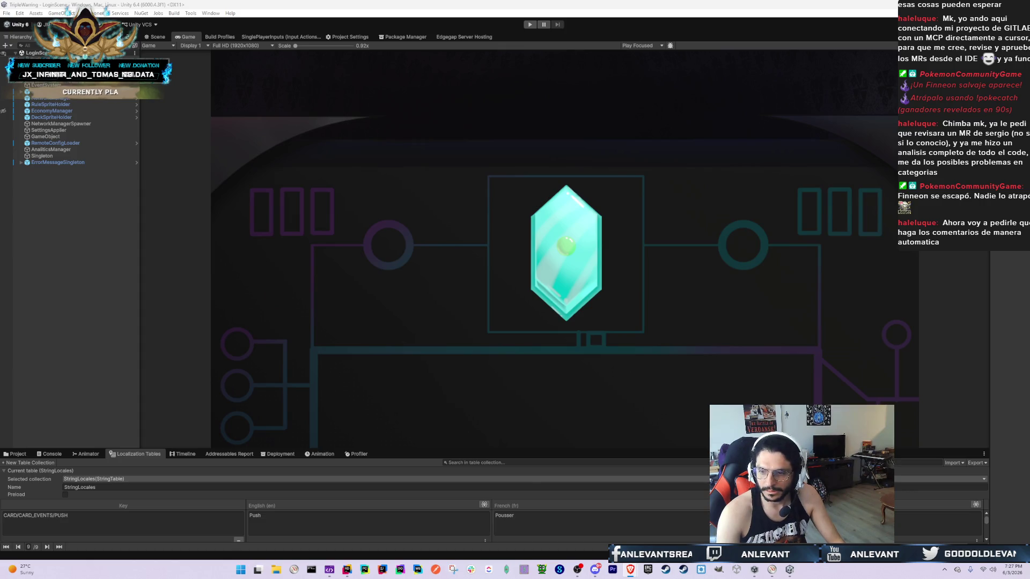
# Enlarge the Localization Tables panel further and enter Play mode to reach the login screen.
pyautogui.moveTo(49, 449); pyautogui.dragTo(86, 387)
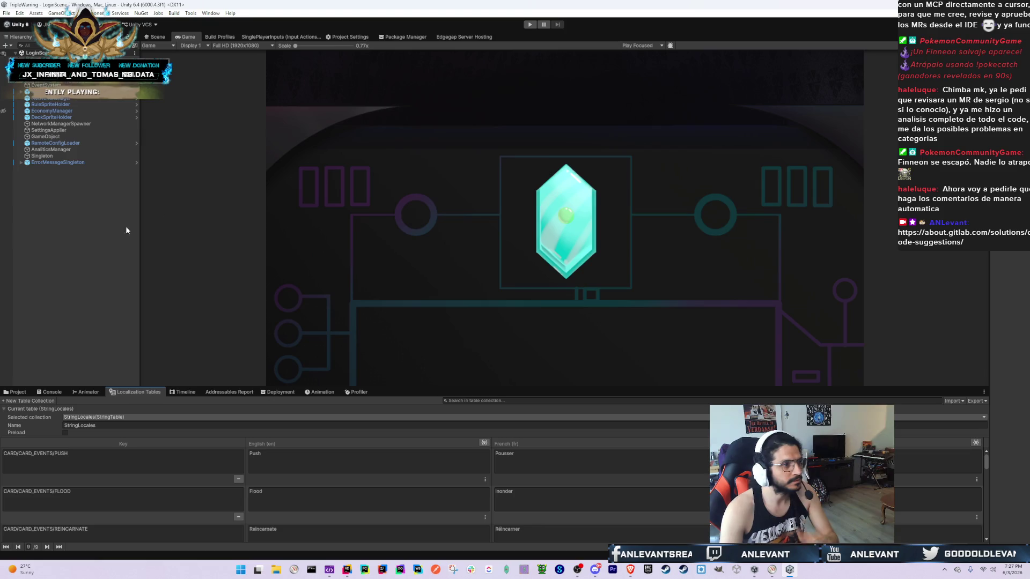
pyautogui.click(531, 24)
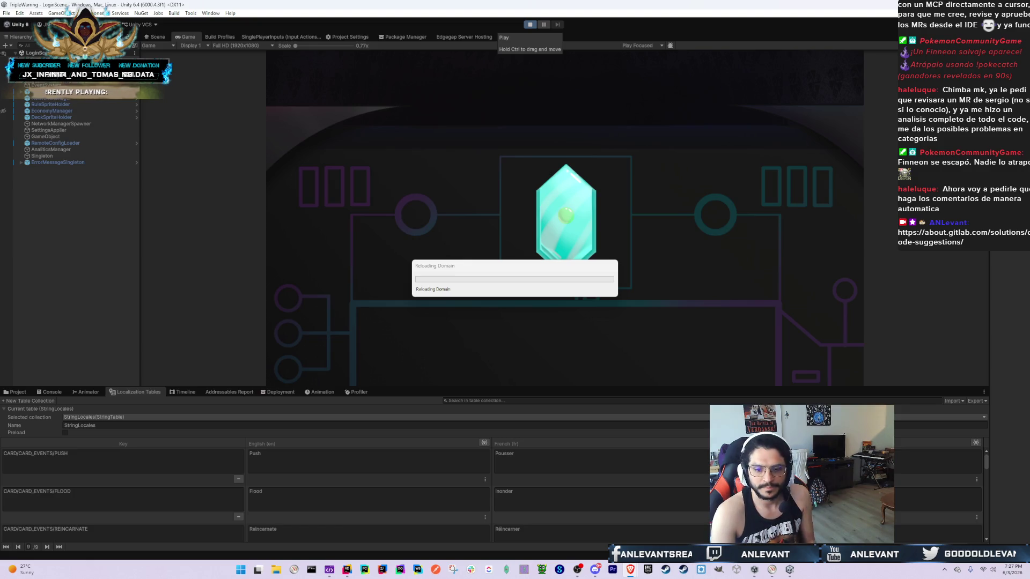
pyautogui.press('XF86AudioLowerVolume')
pyautogui.press('XF86AudioLowerVolume')
pyautogui.press('XF86AudioLowerVolume')
pyautogui.press('XF86AudioLowerVolume')
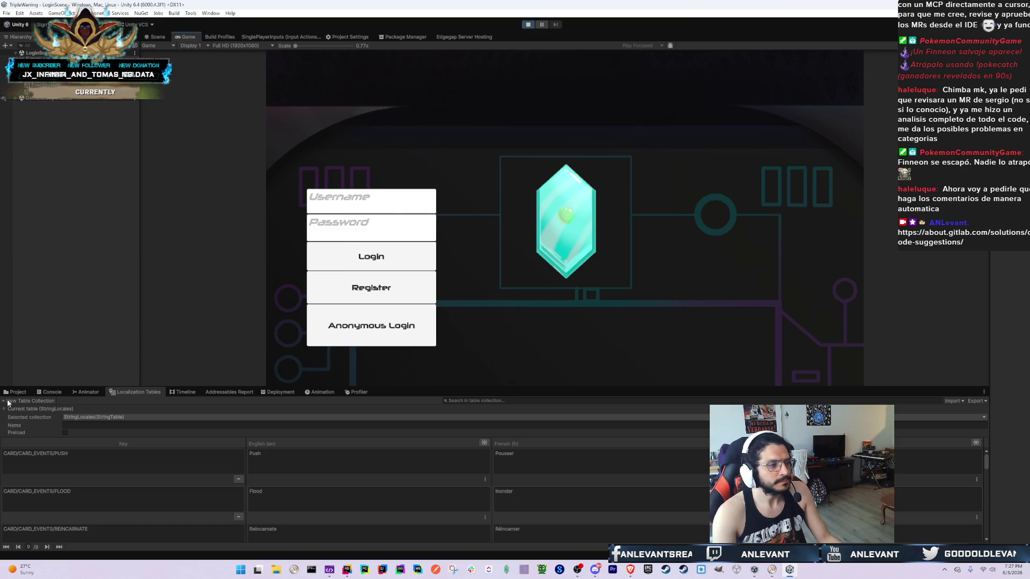
# Switch to the Console and log into the game as admin with the account password.
pyautogui.click(52, 392)
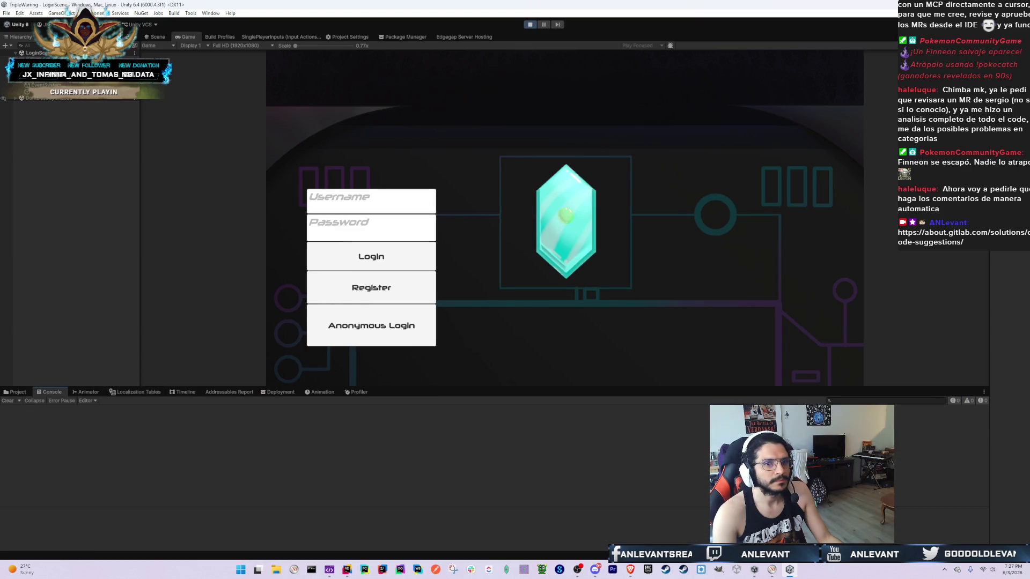
pyautogui.click(405, 203)
pyautogui.click(371, 229)
pyautogui.click(369, 253)
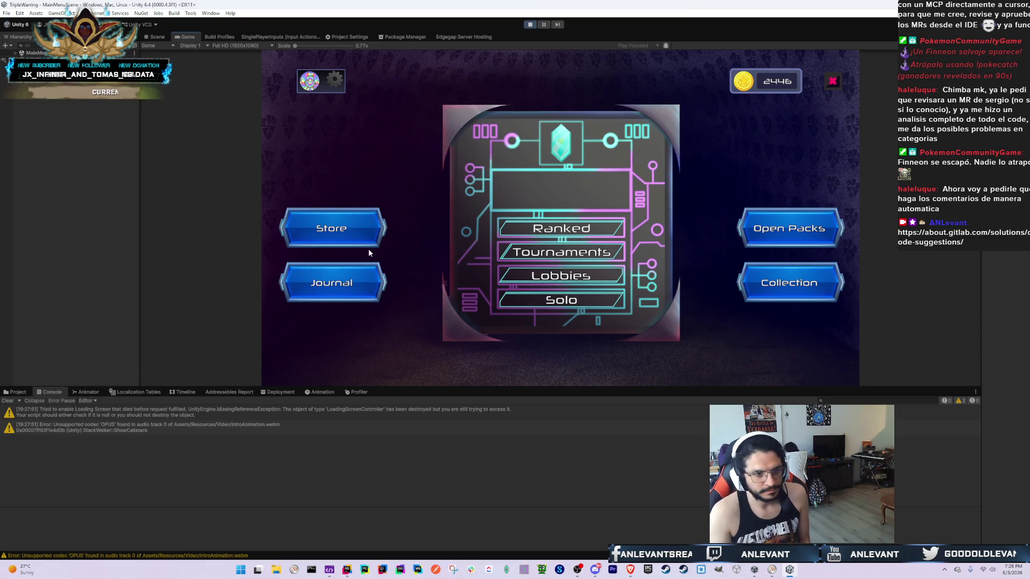
# Clear the Console warnings and start Solo mode to load the forest camp map.
pyautogui.click(8, 400)
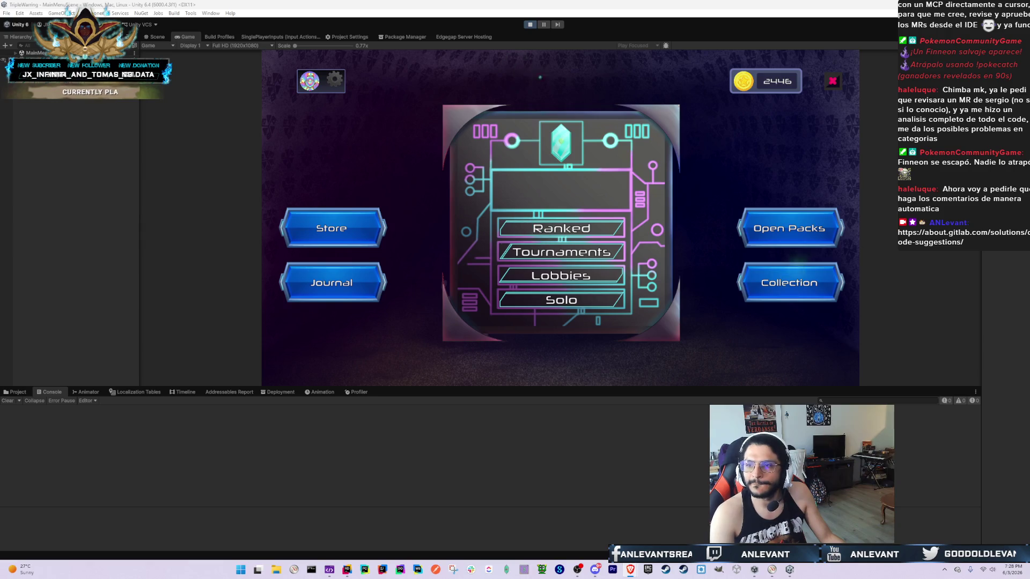
pyautogui.hotkey('alt', 'Tab')
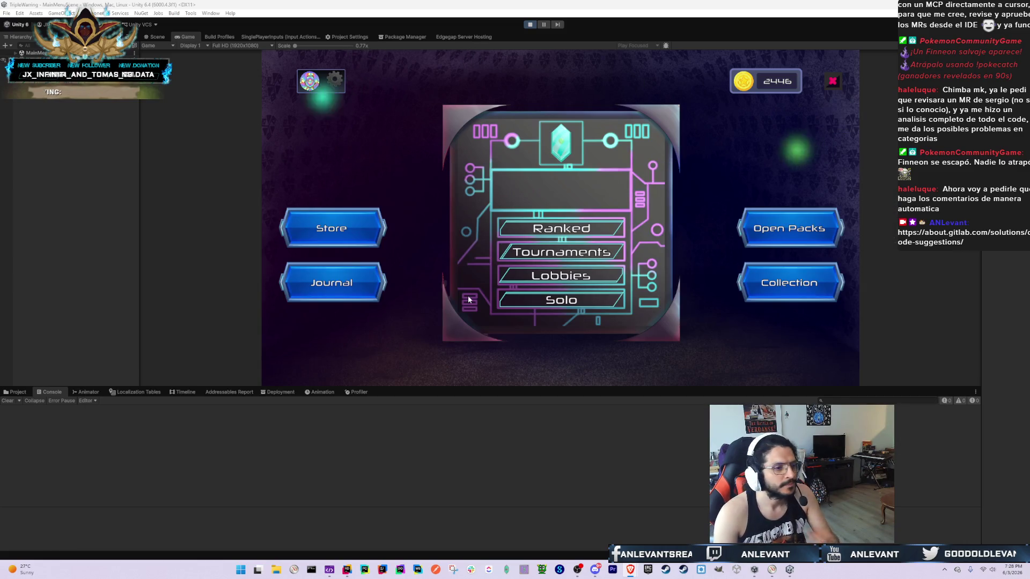
pyautogui.click(561, 300)
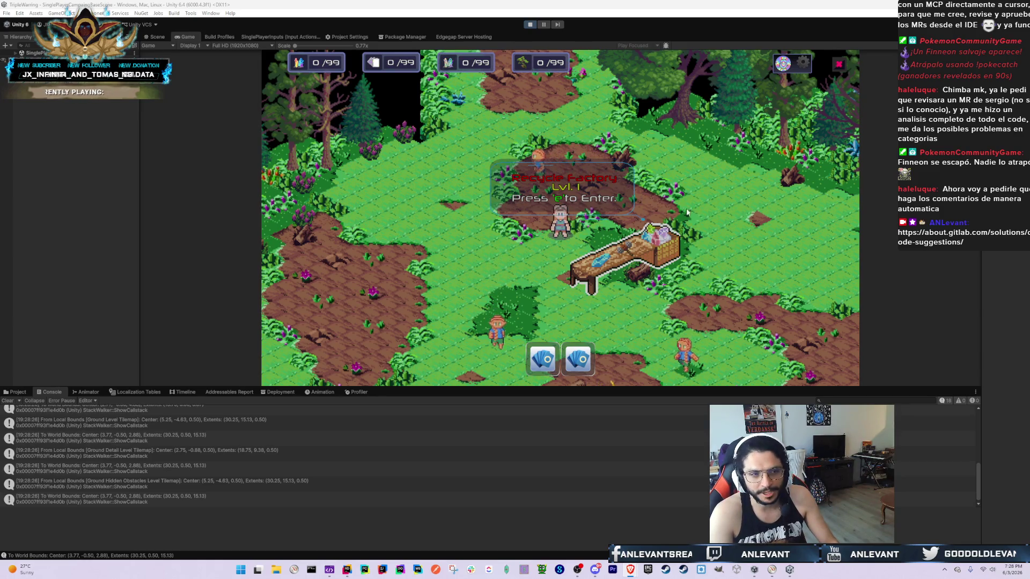
# Walk the player around the Recycle Factory, campfire, tent and Tala's house.
pyautogui.press('s')
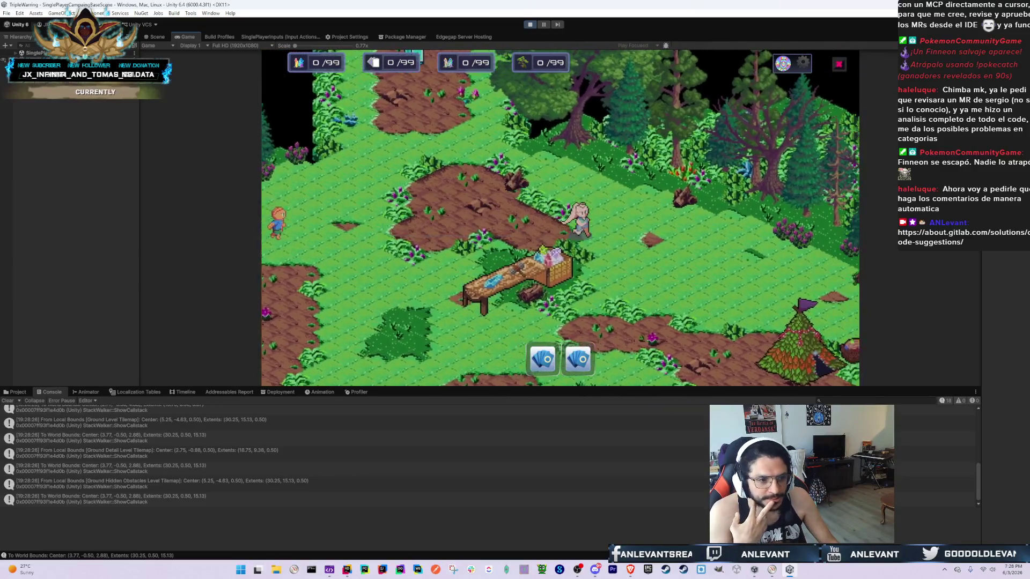
pyautogui.press('s')
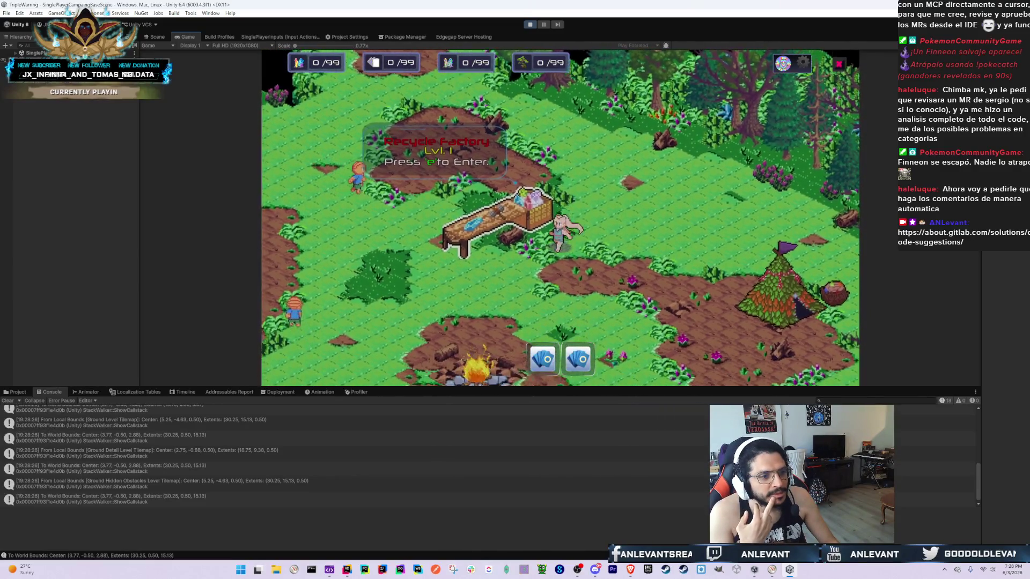
pyautogui.press('a')
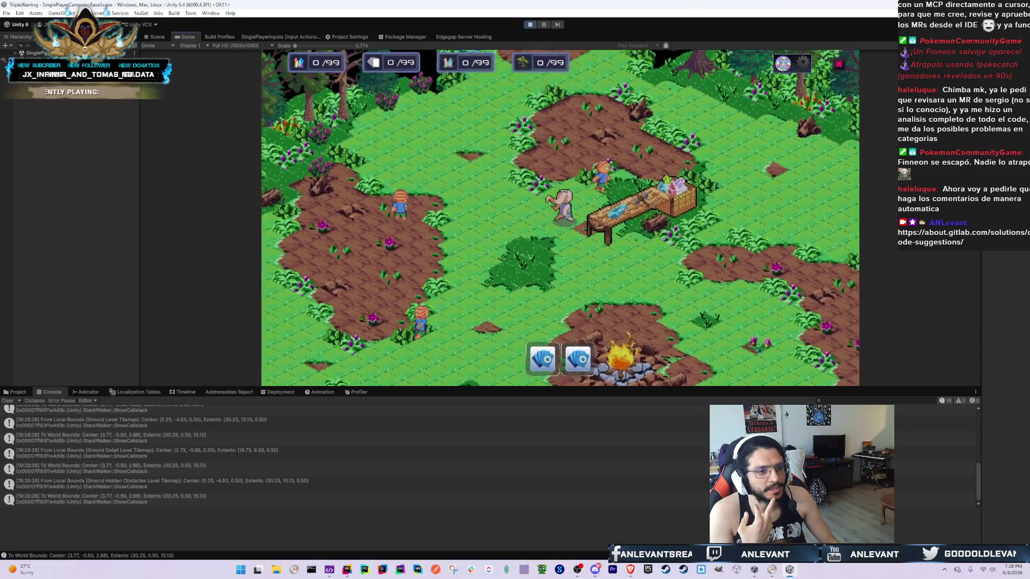
pyautogui.press('d')
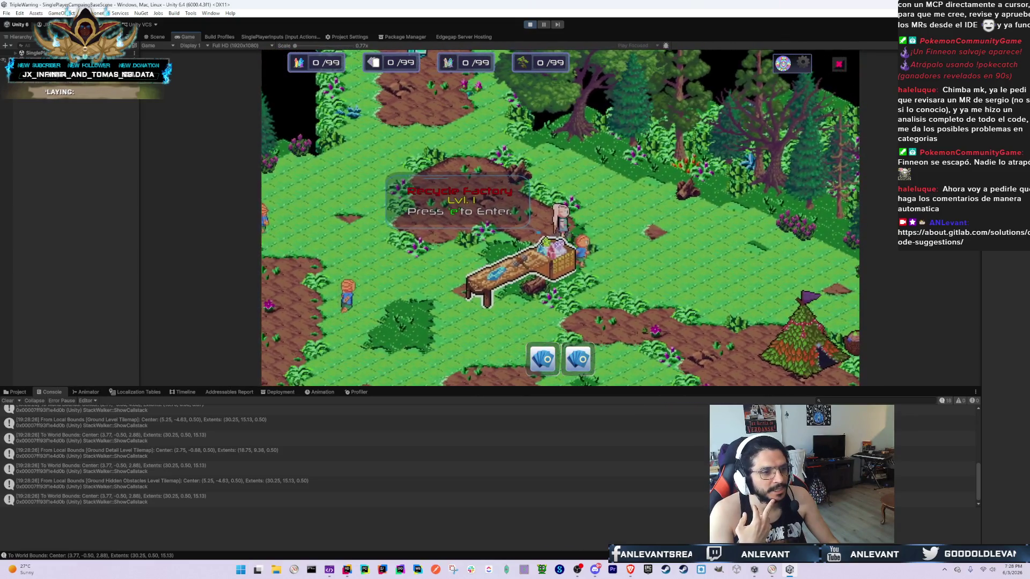
pyautogui.press('d')
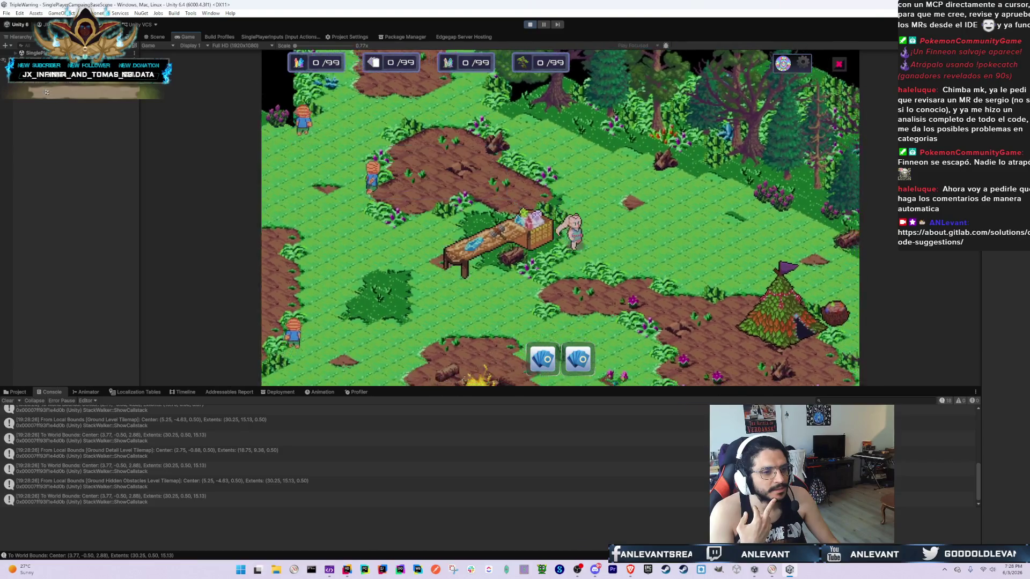
pyautogui.press('d')
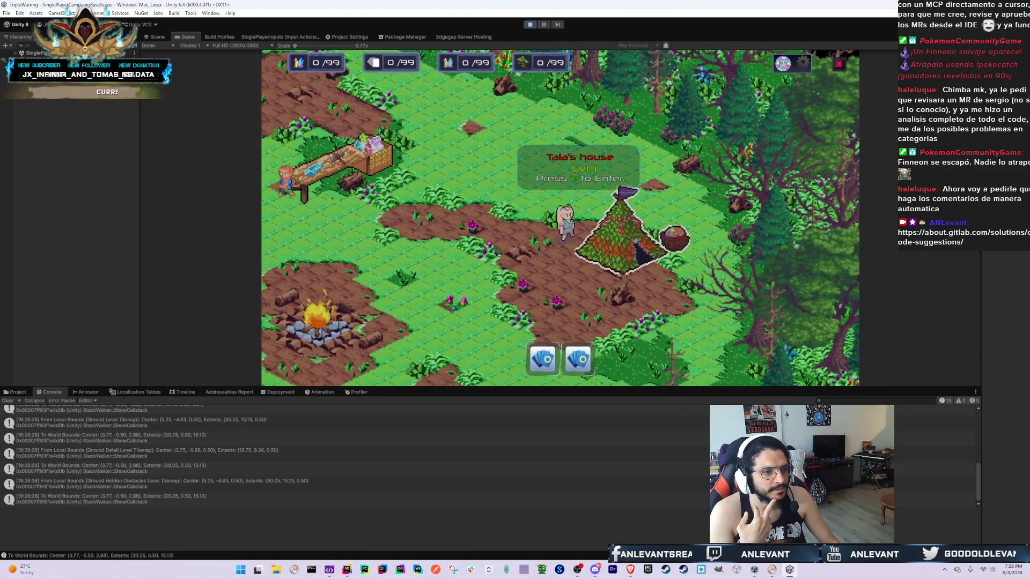
pyautogui.press('a')
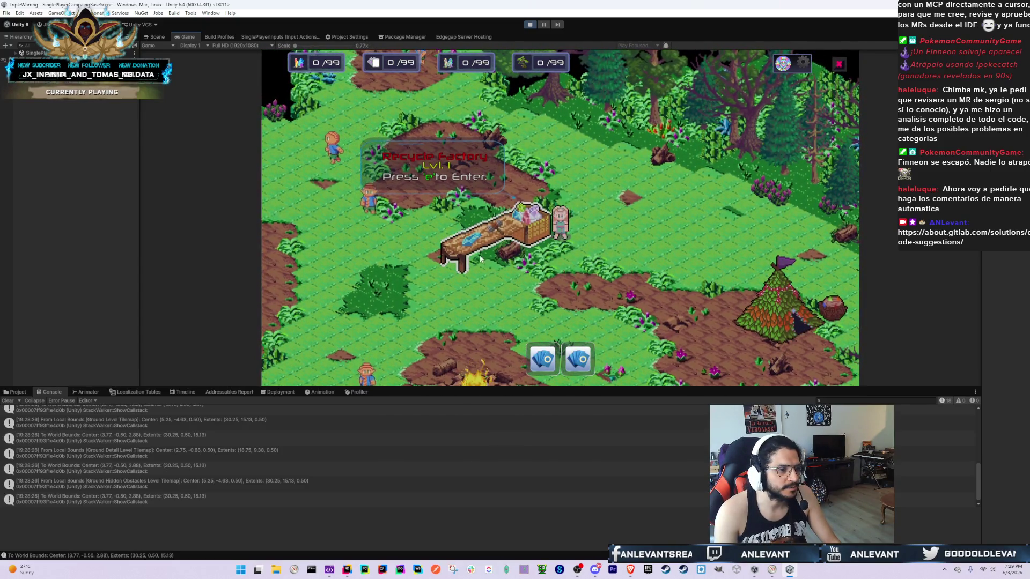
pyautogui.press('s')
pyautogui.press('d')
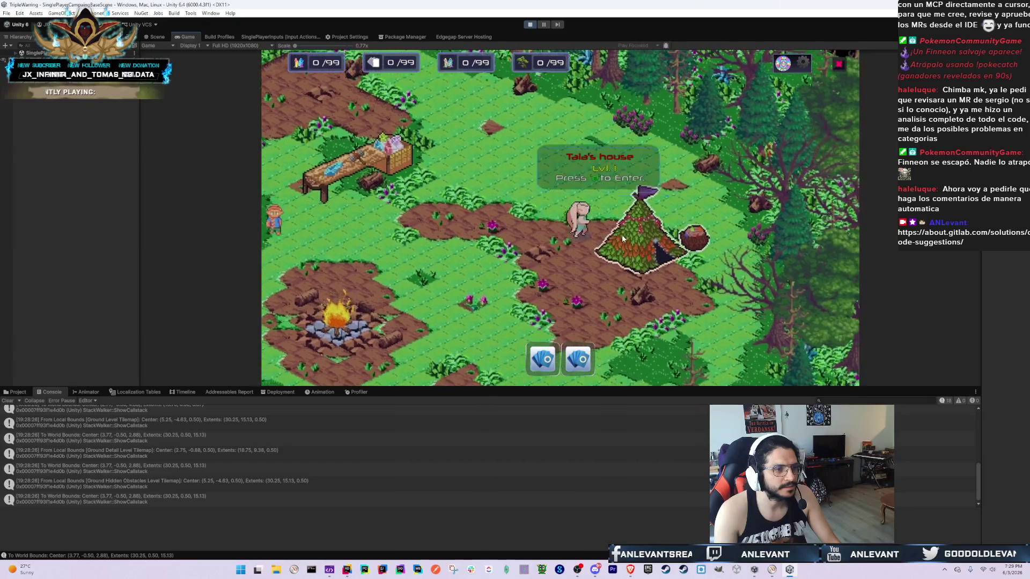
pyautogui.press('a')
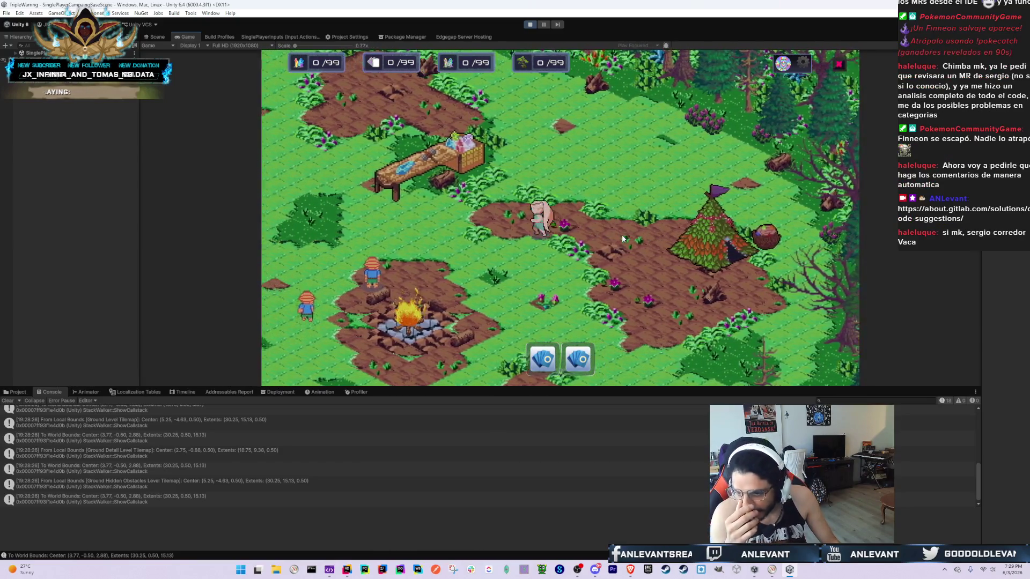
pyautogui.press('a')
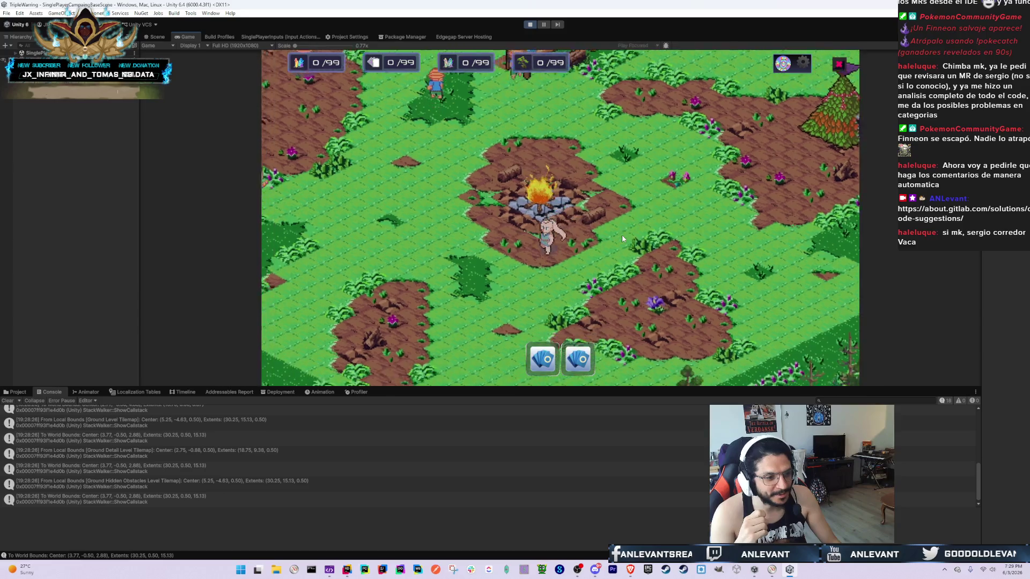
pyautogui.press('a')
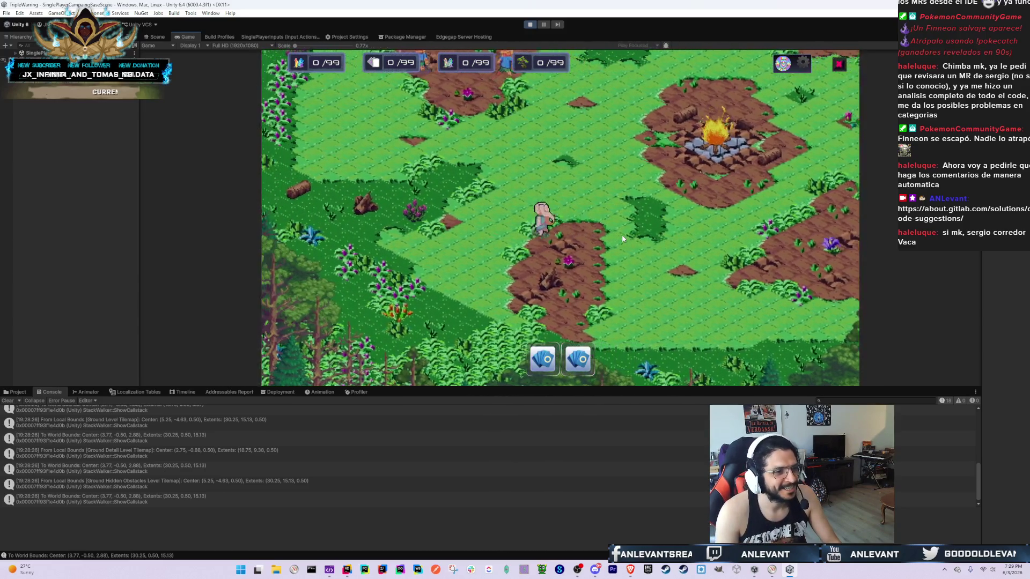
pyautogui.press('w')
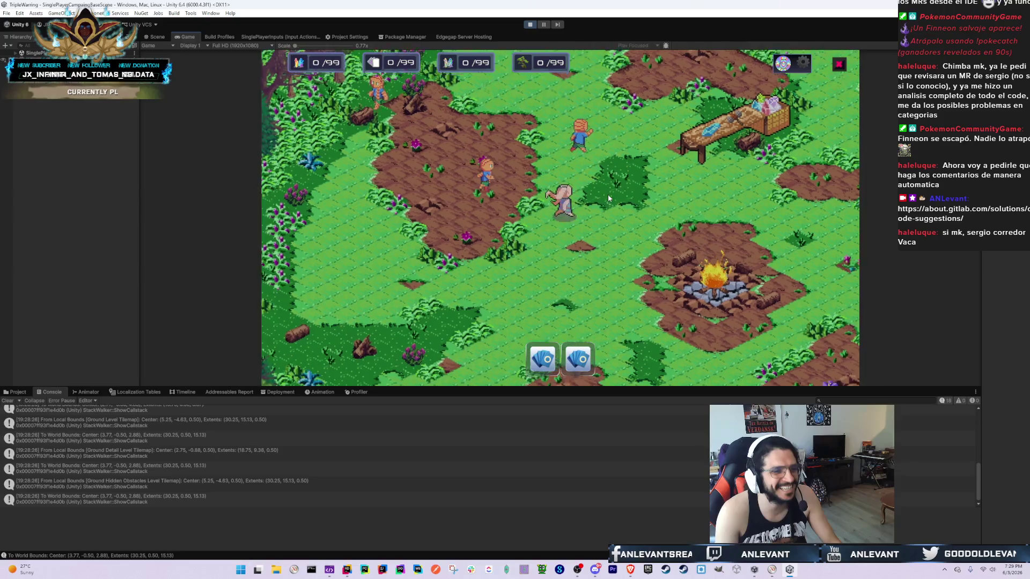
pyautogui.press('w')
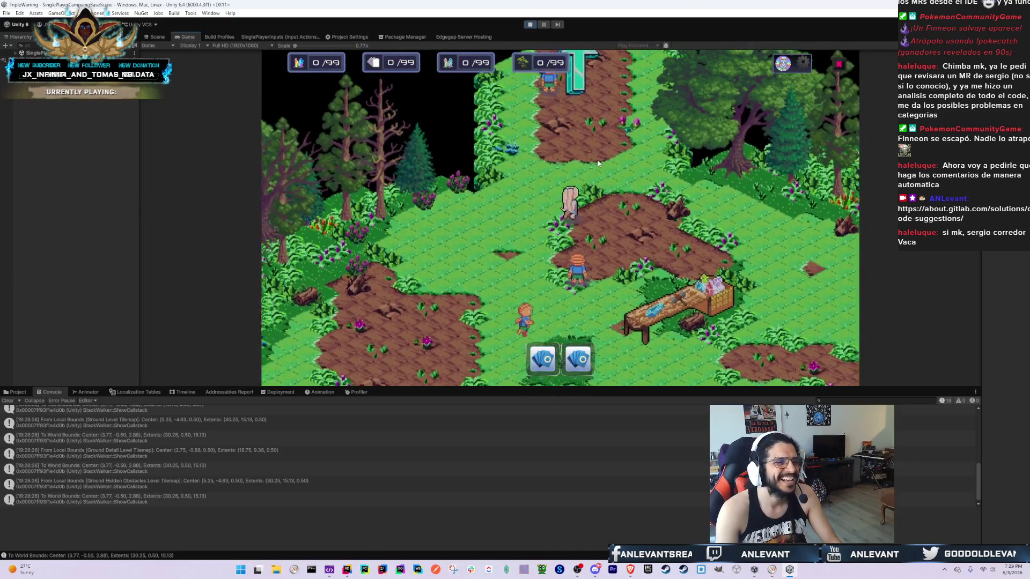
pyautogui.press('s')
pyautogui.press('a')
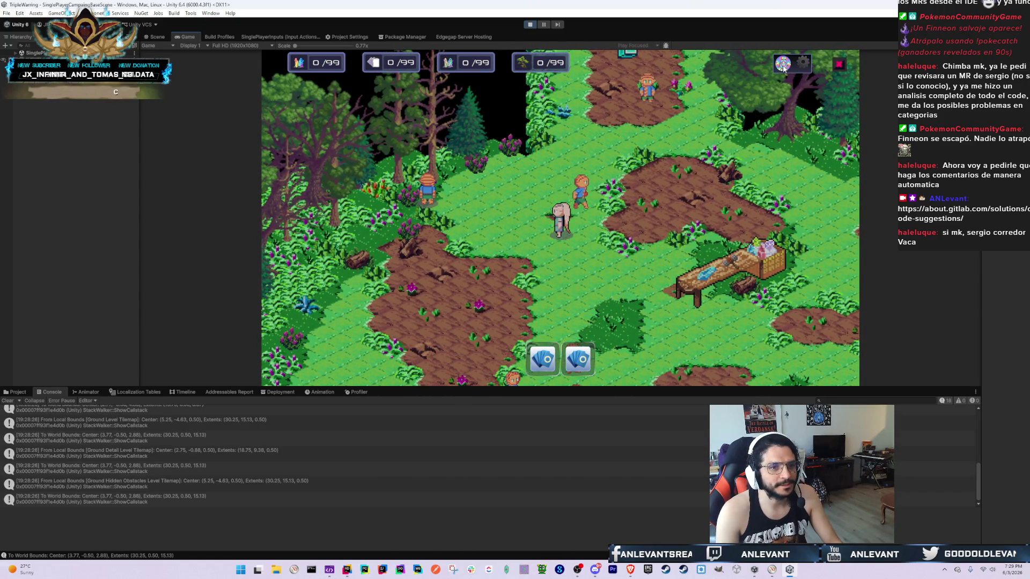
# Open the game's Settings, try Link Twitch, and close the unreachable connect page.
pyautogui.press('Escape')
pyautogui.click(631, 334)
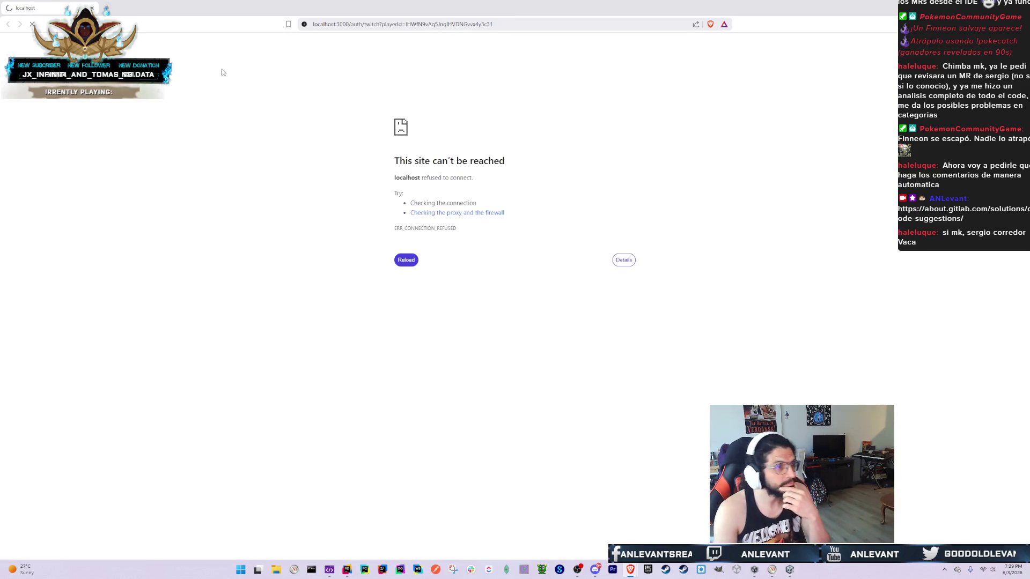
pyautogui.click(91, 7)
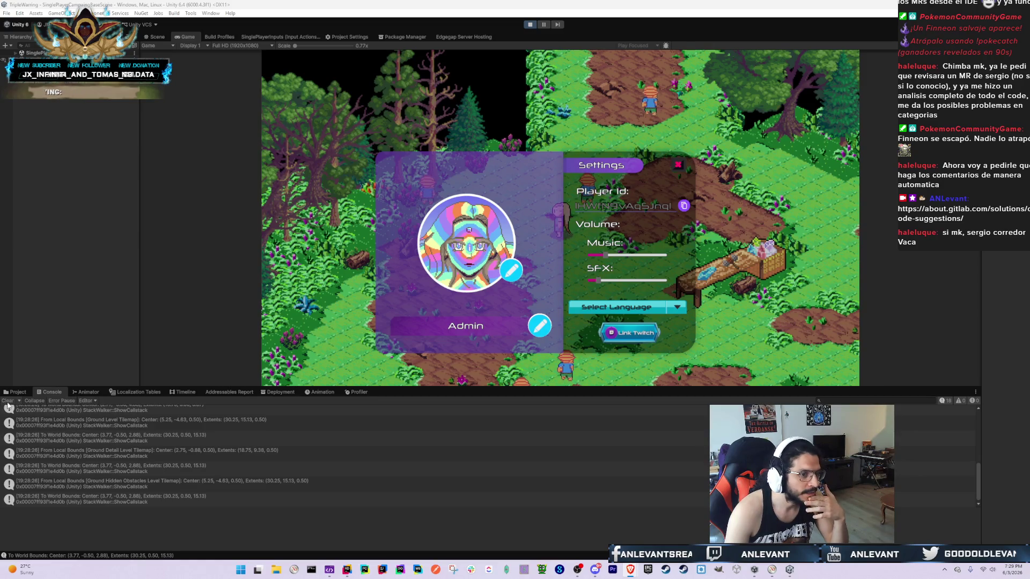
# Clear the Console, inspect the RecycleCenterBuilding and TalasHouseBuilding clones, and retry Link Twitch.
pyautogui.click(7, 401)
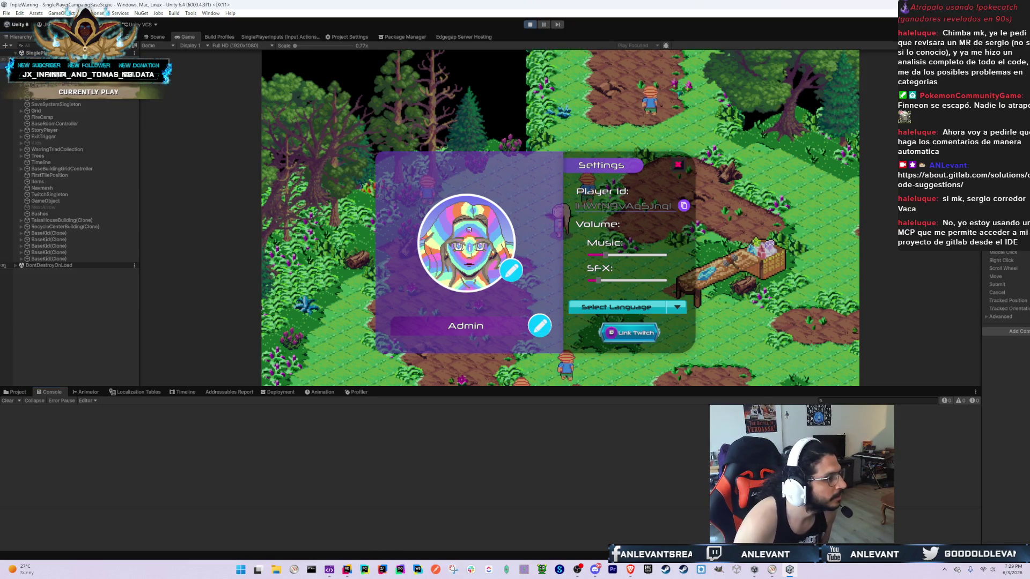
pyautogui.click(64, 226)
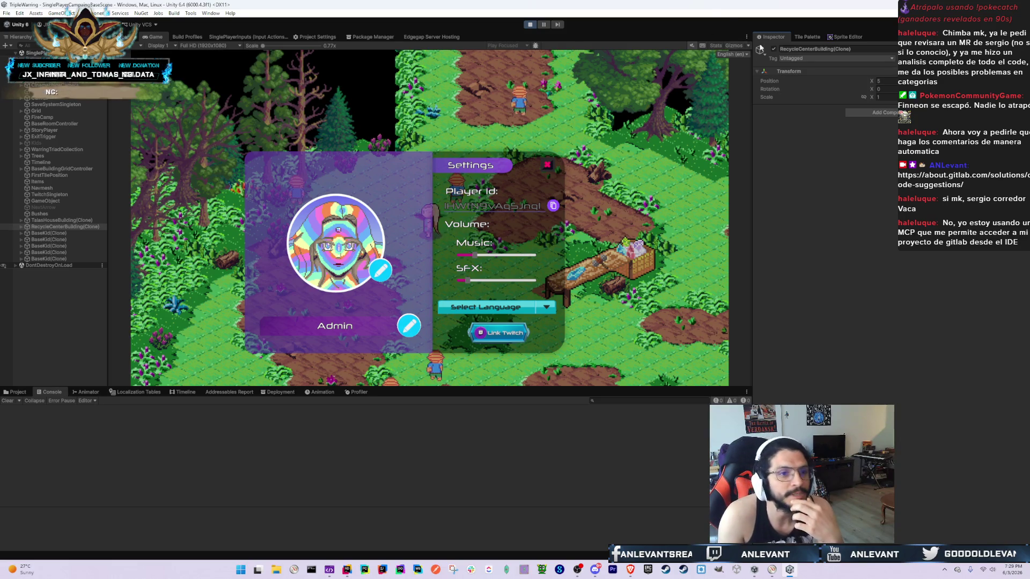
pyautogui.press('Up')
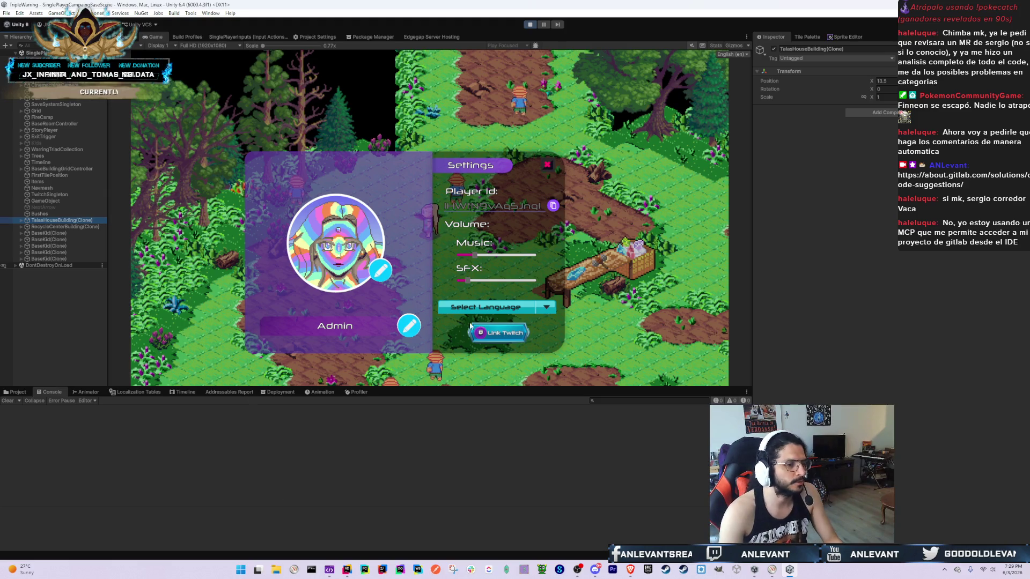
pyautogui.click(488, 333)
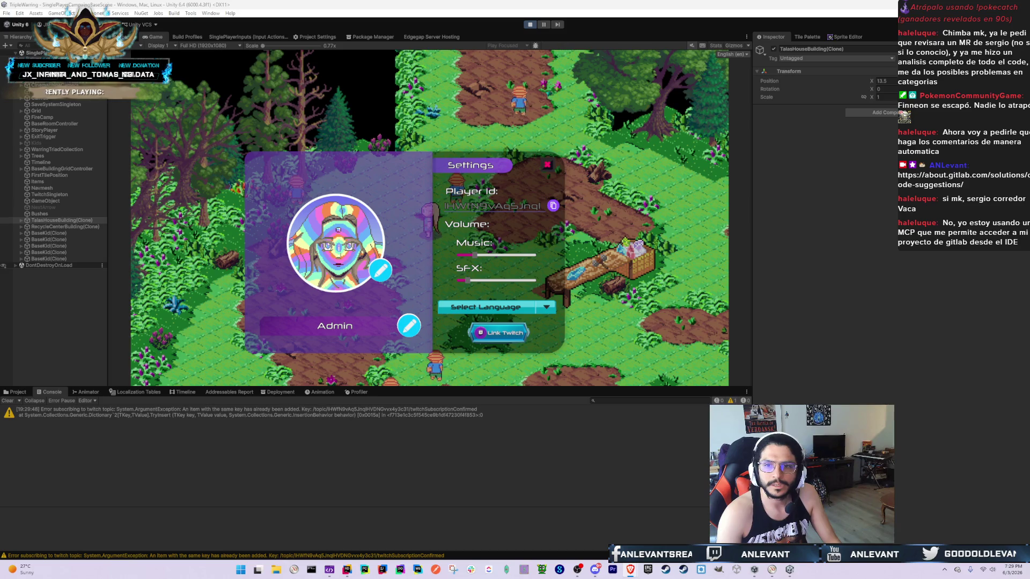
pyautogui.hotkey('alt', 'Tab')
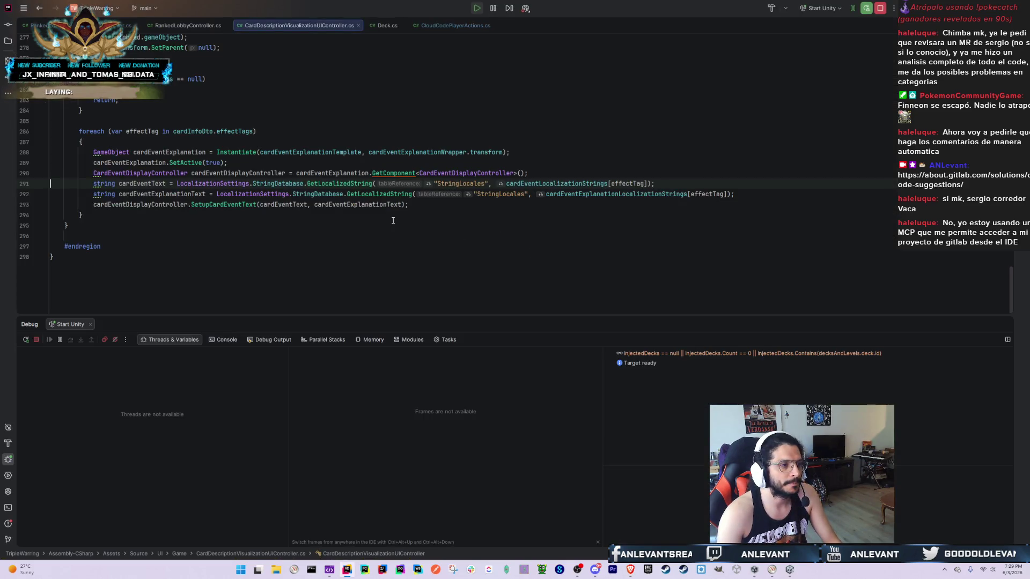
# Search all project files for 'localhost' with Project scope, then close the search popup.
pyautogui.click(393, 221)
pyautogui.hotkey('ctrl', 'shift', 'f')
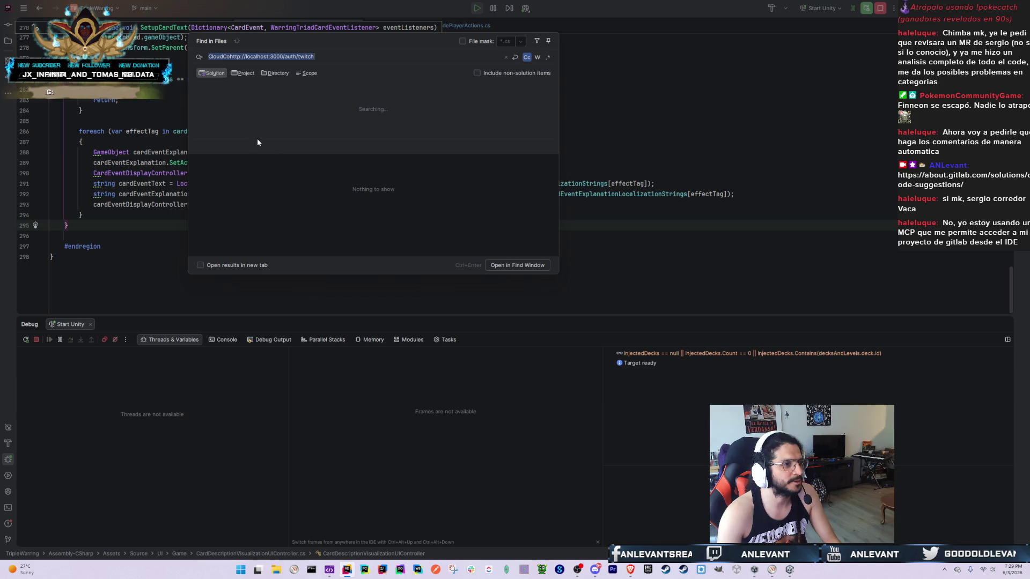
pyautogui.write('http://localhost:3000/auth/twitch')
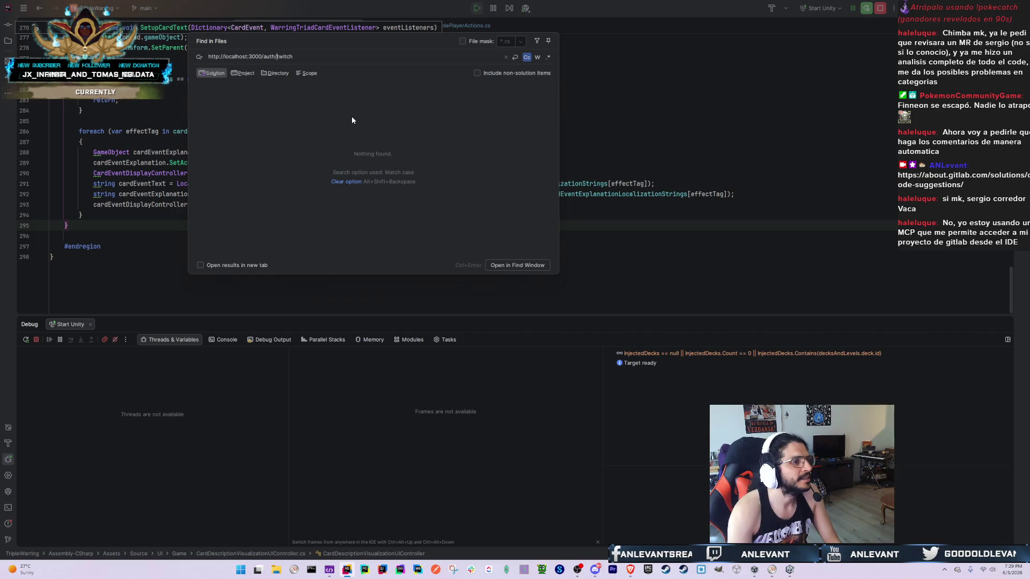
pyautogui.press('BackSpace')
pyautogui.press('BackSpace')
pyautogui.press('BackSpace')
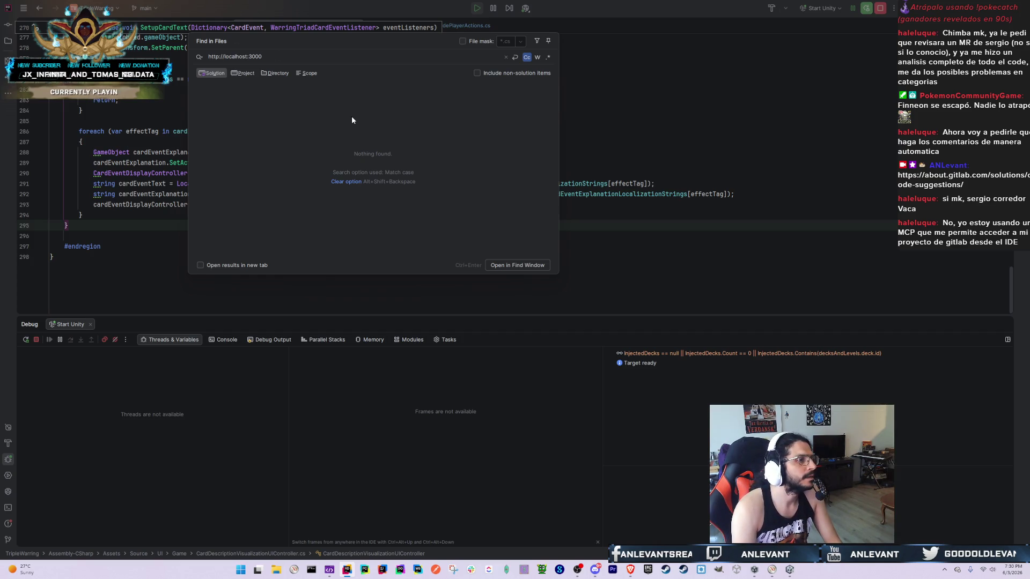
pyautogui.press('Home')
pyautogui.press('Delete')
pyautogui.press('Delete')
pyautogui.press('Delete')
pyautogui.press('End')
pyautogui.press('BackSpace')
pyautogui.press('BackSpace')
pyautogui.press('BackSpace')
pyautogui.click(232, 75)
pyautogui.press('Escape')
pyautogui.scroll(20, 184, 81)
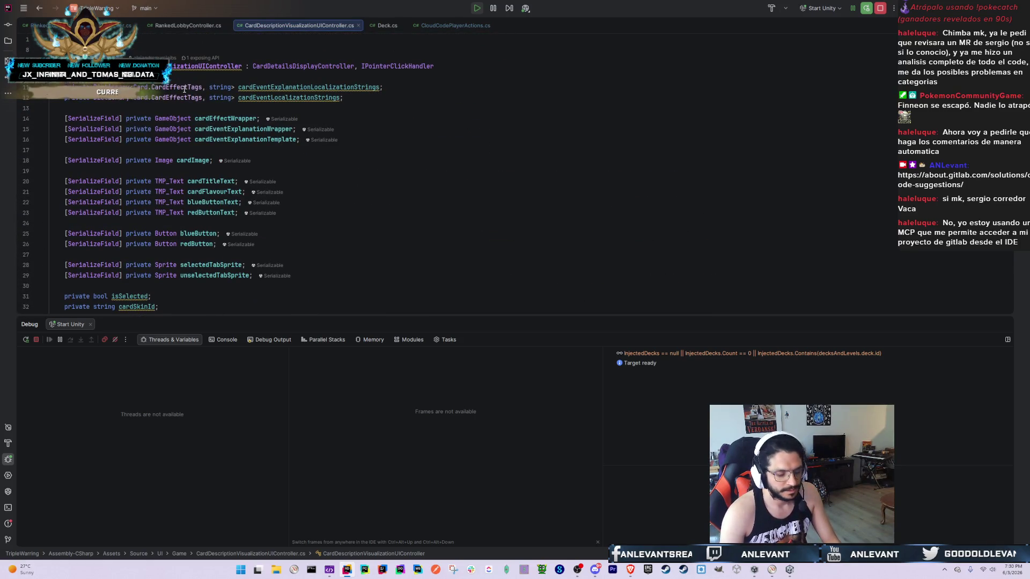
# Search Everywhere in Rider for 'ConnectTwitch'.
pyautogui.press('shift')
pyautogui.press('shift')
pyautogui.write('CloudCo')
pyautogui.press('BackSpace')
pyautogui.press('BackSpace')
pyautogui.press('BackSpace')
pyautogui.write('Twitc')
pyautogui.press('BackSpace')
pyautogui.press('BackSpace')
pyautogui.press('BackSpace')
pyautogui.write('CConnect')
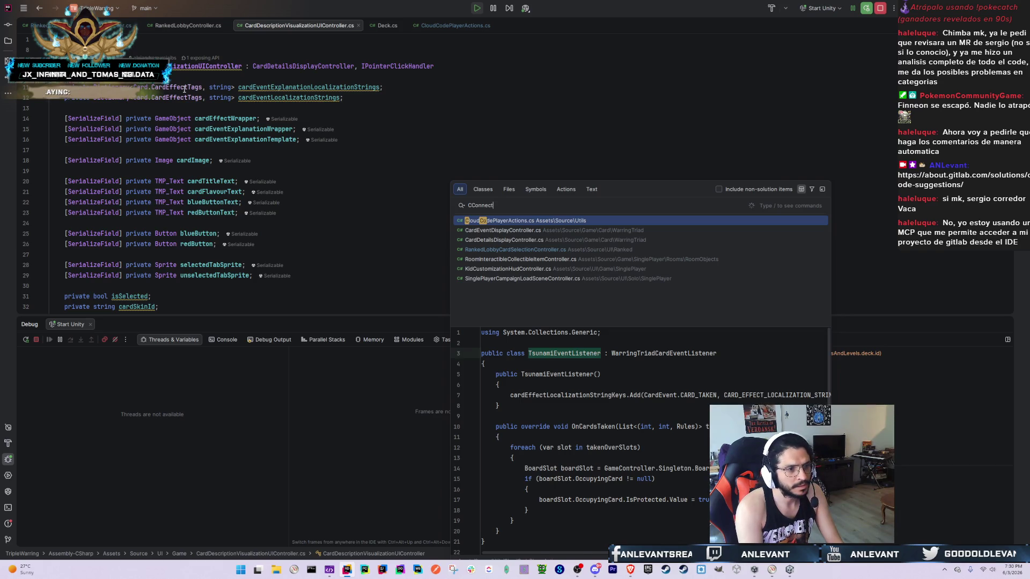
pyautogui.press('Home')
pyautogui.press('Delete')
pyautogui.press('End')
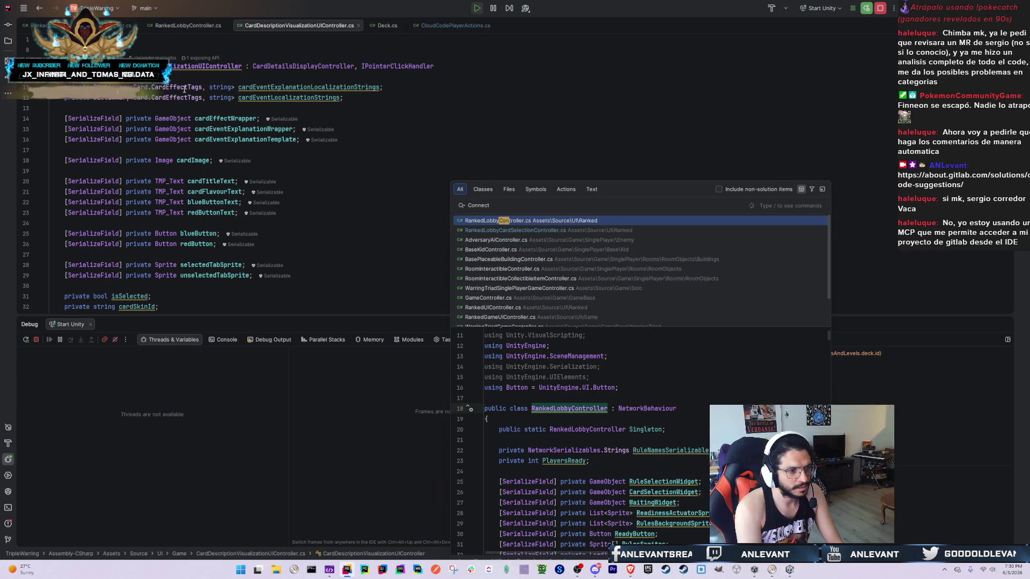
pyautogui.write('tch')
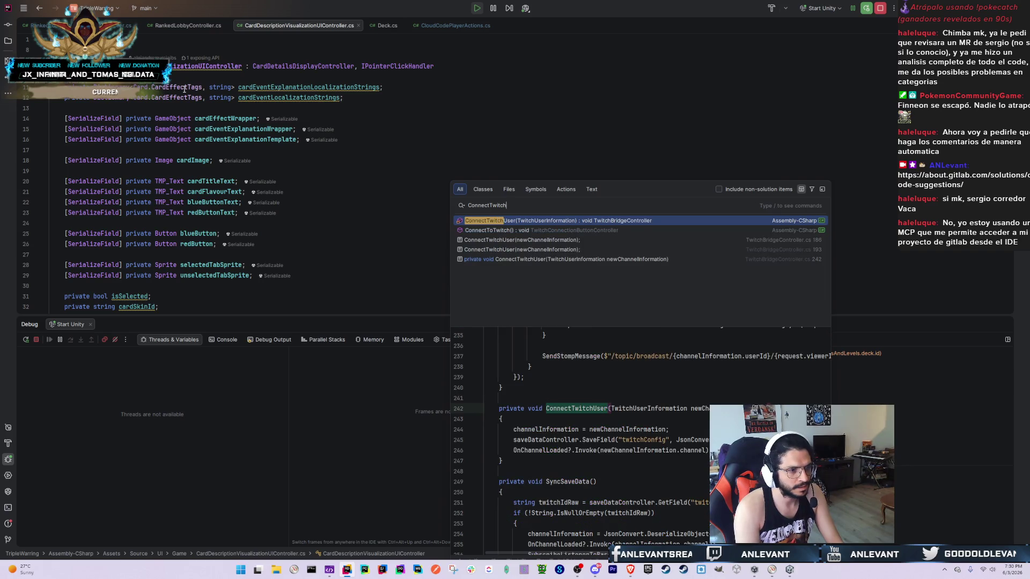
# Open the line-186 ConnectTwitchUser call in TwitchBridgeController.cs and jump to SetTwitchChannel's usage.
pyautogui.press('Down')
pyautogui.press('Down')
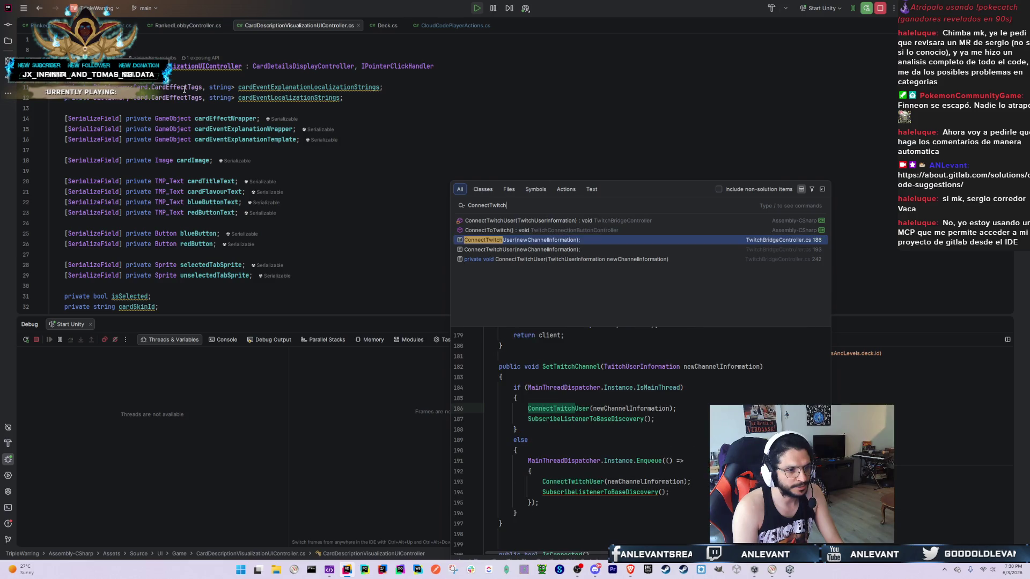
pyautogui.press('Return')
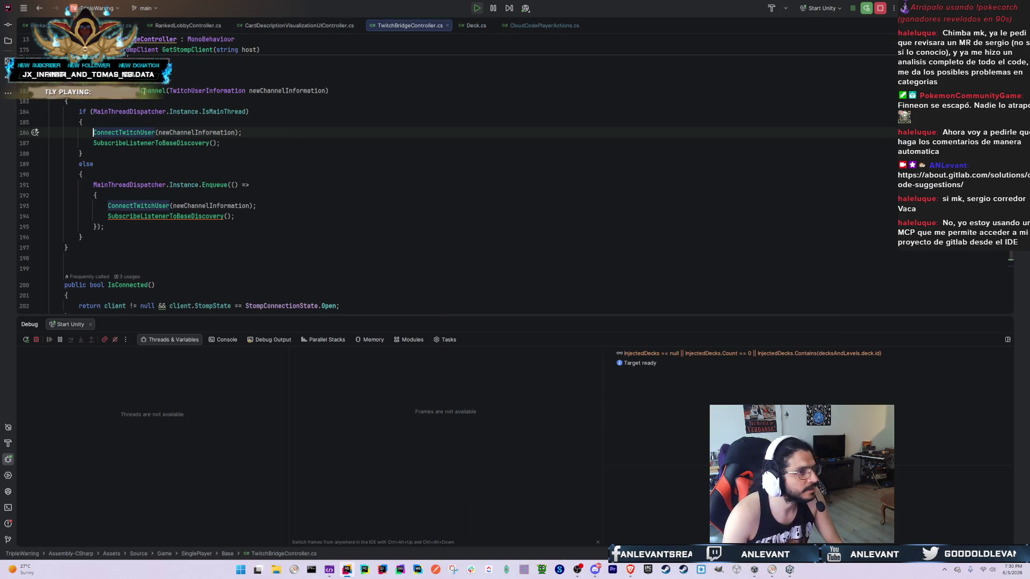
pyautogui.click(138, 91)
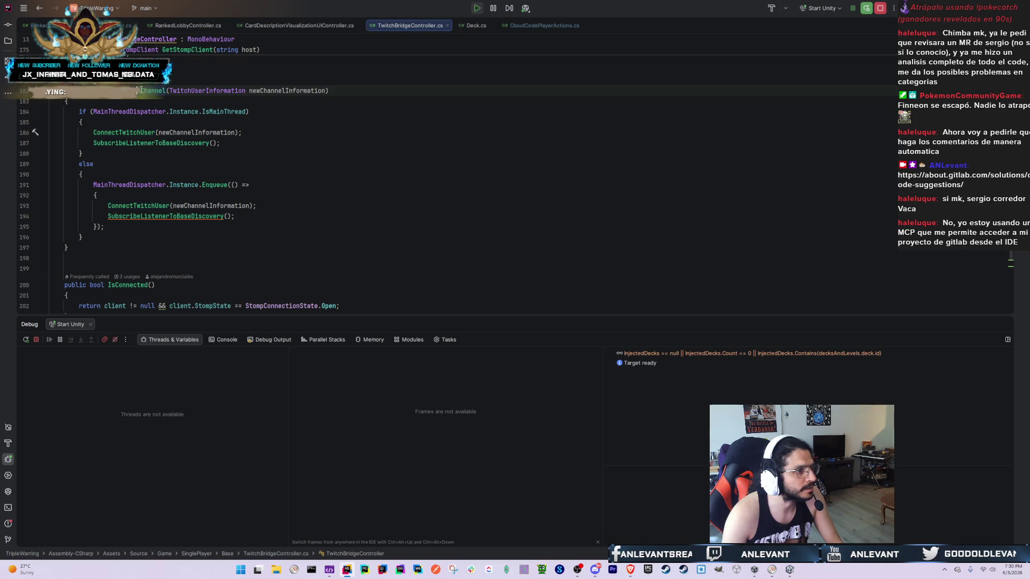
pyautogui.hotkey('ctrl', 'b')
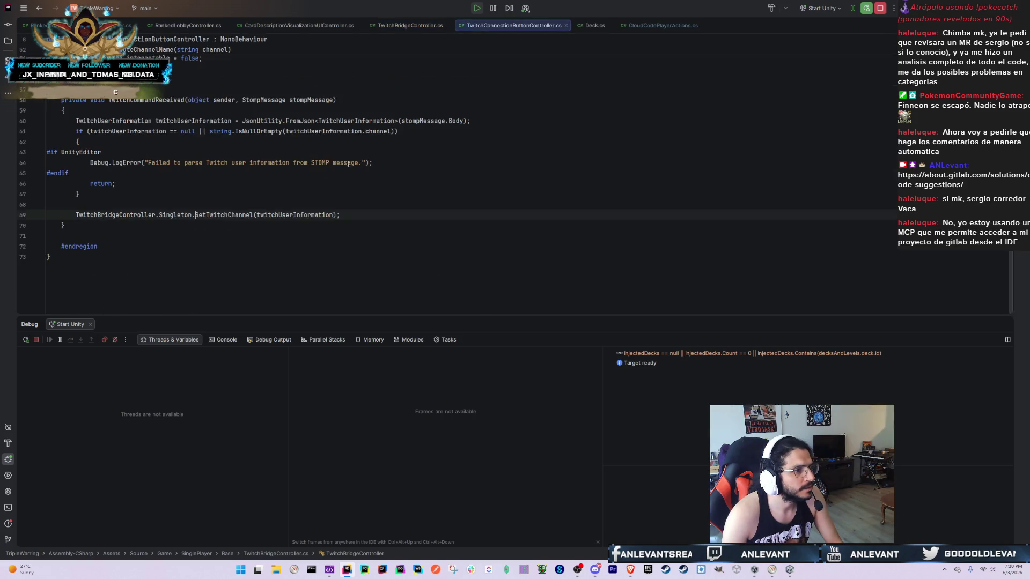
# Replace the [SerializeField] attribute on the twitchAuthenticationUrl field with const.
pyautogui.scroll(3, 365, 116)
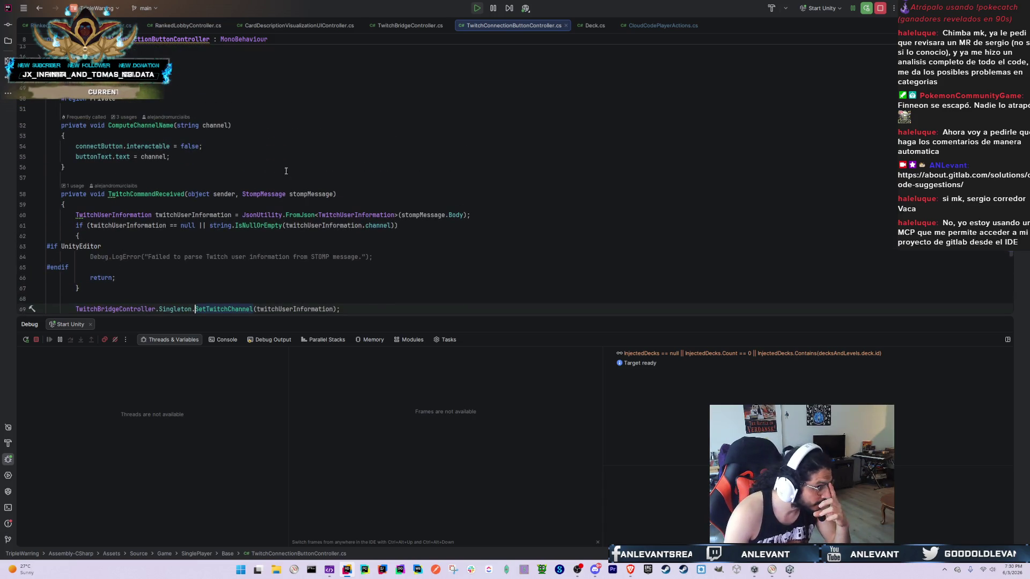
pyautogui.scroll(3, 245, 176)
pyautogui.click(318, 88)
pyautogui.press('Up')
pyautogui.press('Up')
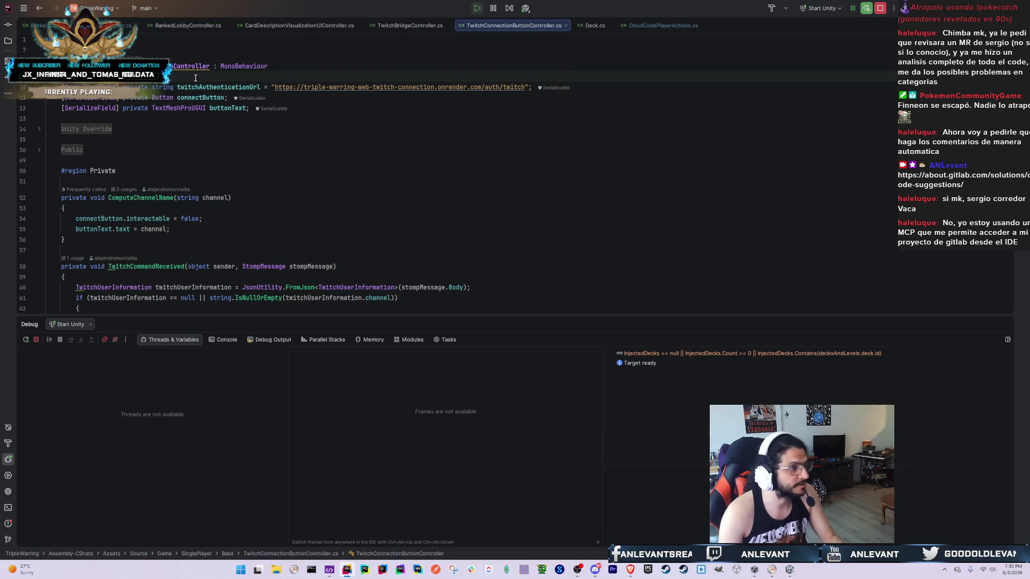
pyautogui.press('Down')
pyautogui.press('Down')
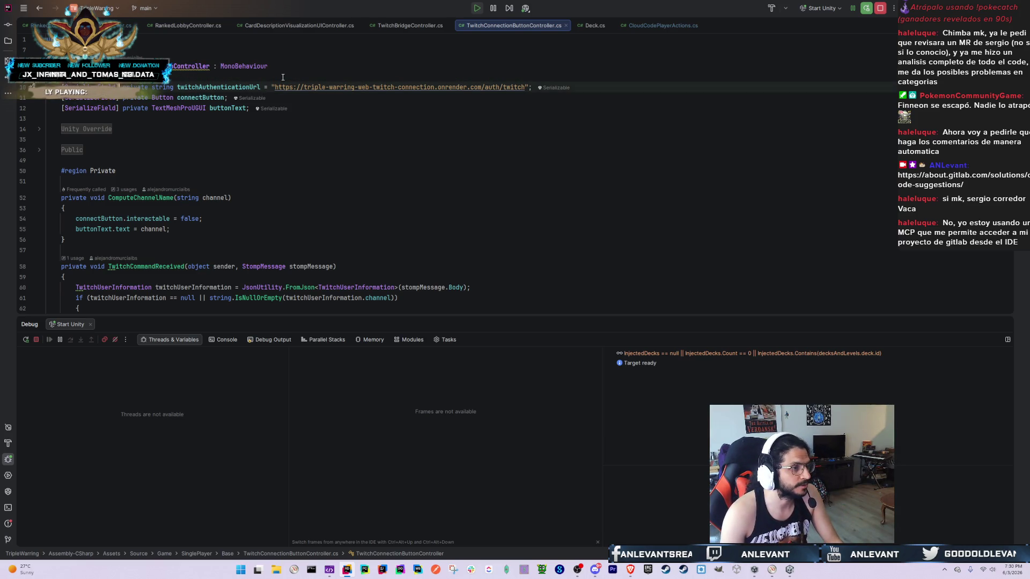
pyautogui.click(248, 81)
pyautogui.press('Up')
pyautogui.press('Down')
pyautogui.press('Down')
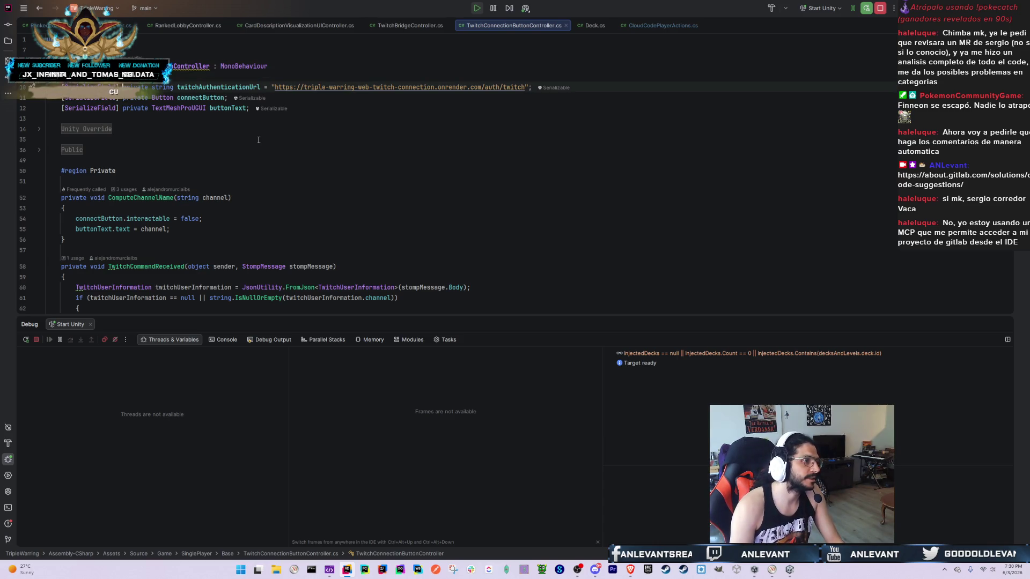
pyautogui.hotkey('shift', 'Home')
pyautogui.press('BackSpace')
pyautogui.press('End')
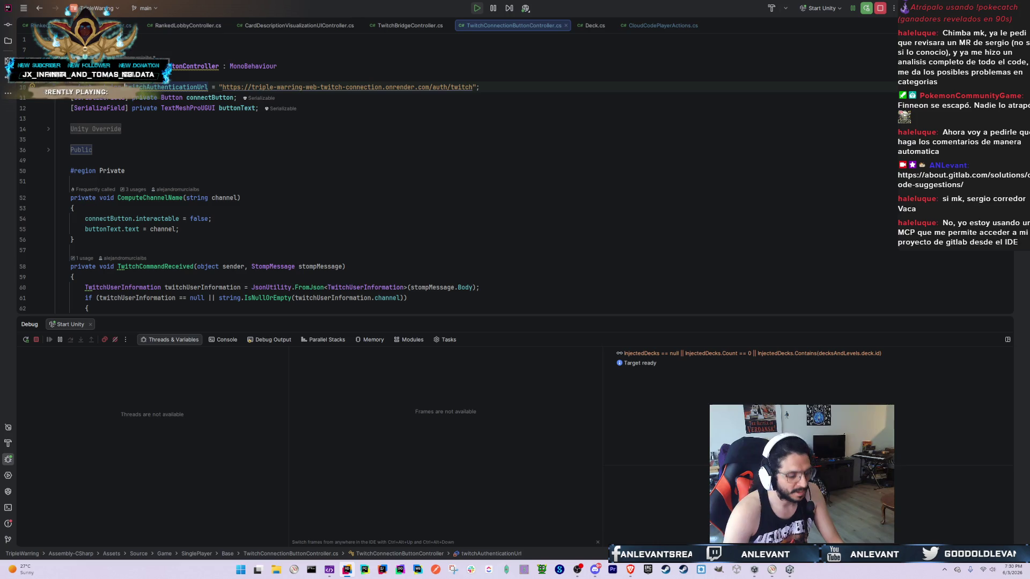
pyautogui.write('cons')
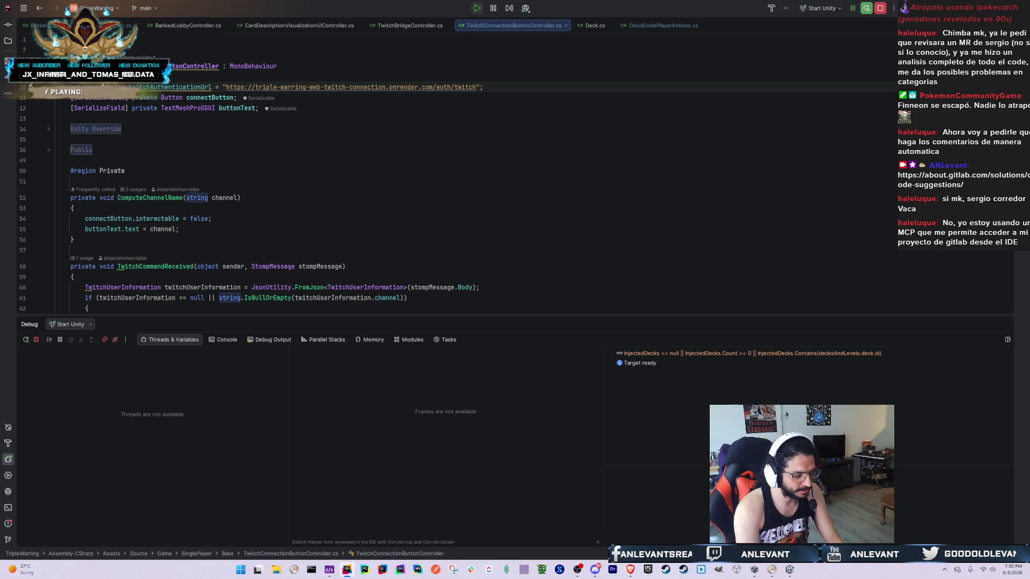
pyautogui.write('t')
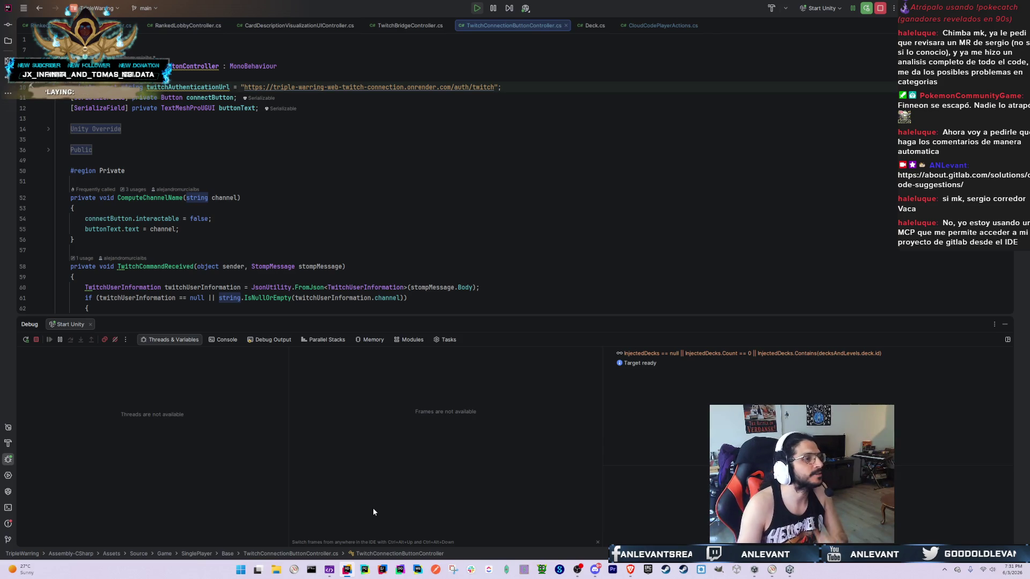
# Start the rename refactoring on the twitchAuthenticationUrl constant.
pyautogui.press('Right')
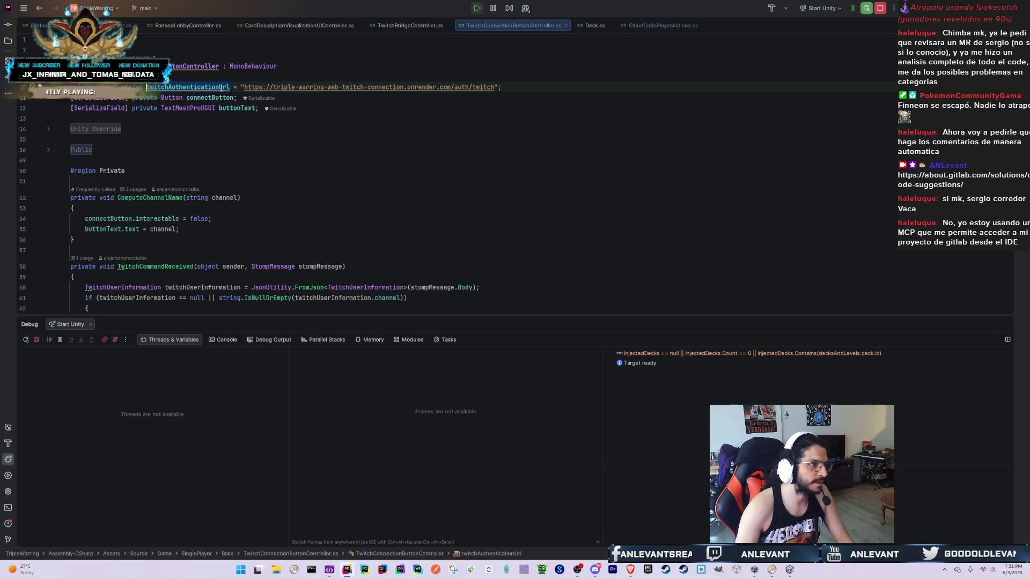
pyautogui.hotkey('ctrl', 'r')
pyautogui.press('r')
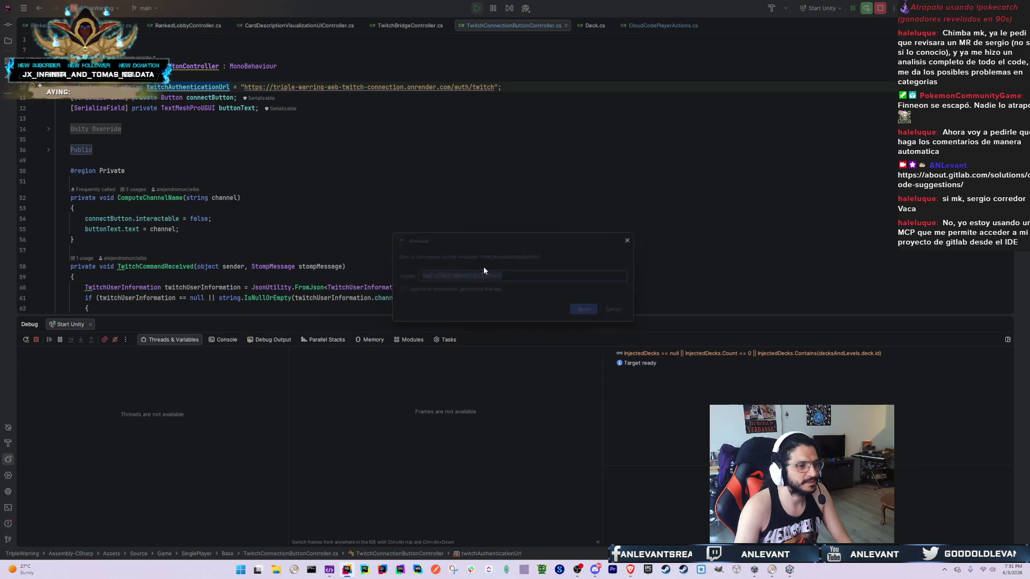
# Rename the constant to TWITCH_AUTHENTICATION_URL, fixing the typed typo, and apply the refactor.
pyautogui.moveTo(524, 253)
pyautogui.mouseDown()
pyautogui.moveTo(353, 146)
pyautogui.moveTo(297, 54)
pyautogui.moveTo(326, 113)
pyautogui.mouseUp()
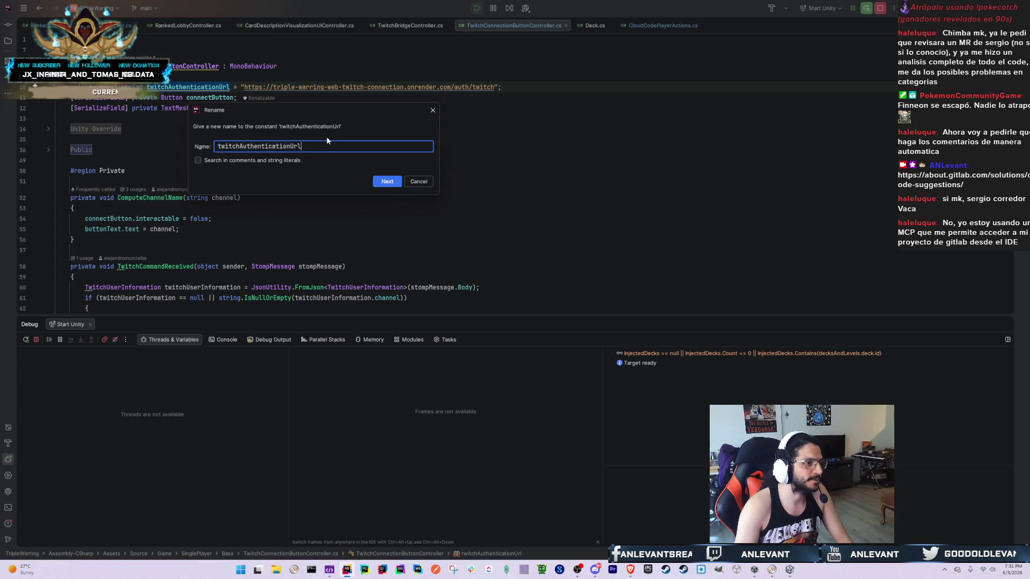
pyautogui.press('BackSpace')
pyautogui.write('TWITCH_A')
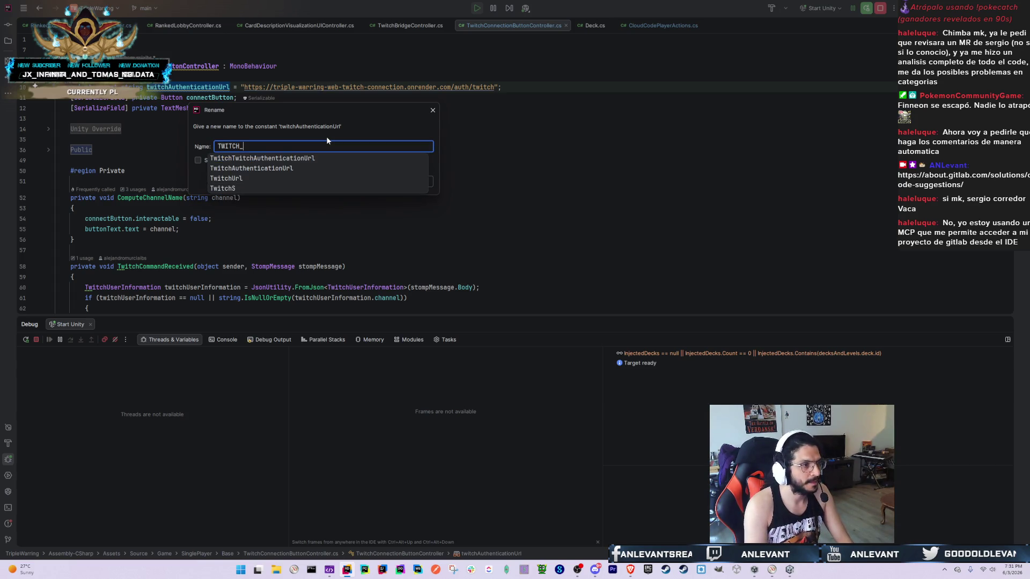
pyautogui.write('UTHENTICATIONM_')
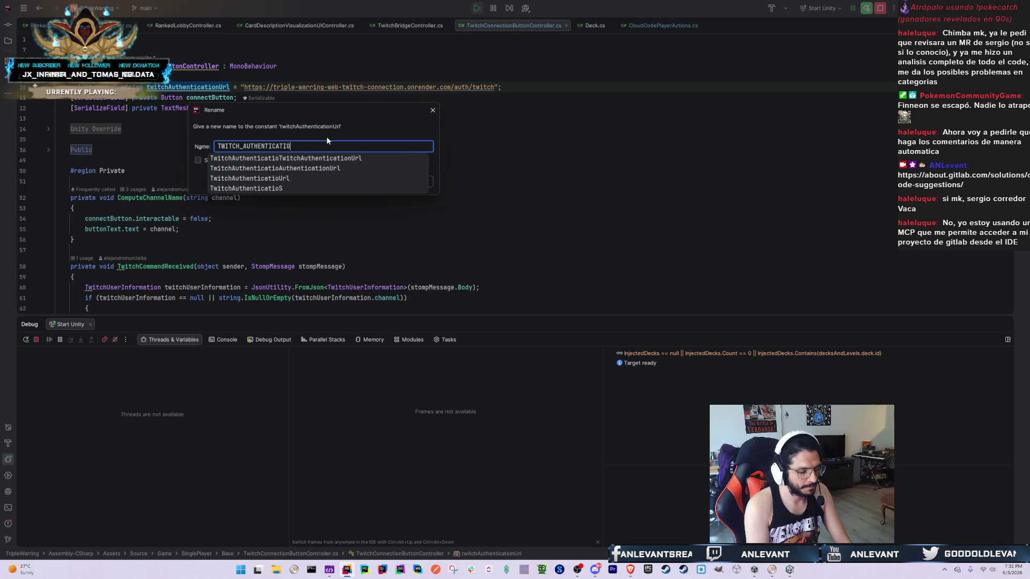
pyautogui.write('URL')
pyautogui.press('Left')
pyautogui.press('Left')
pyautogui.press('Left')
pyautogui.press('BackSpace')
pyautogui.press('Return')
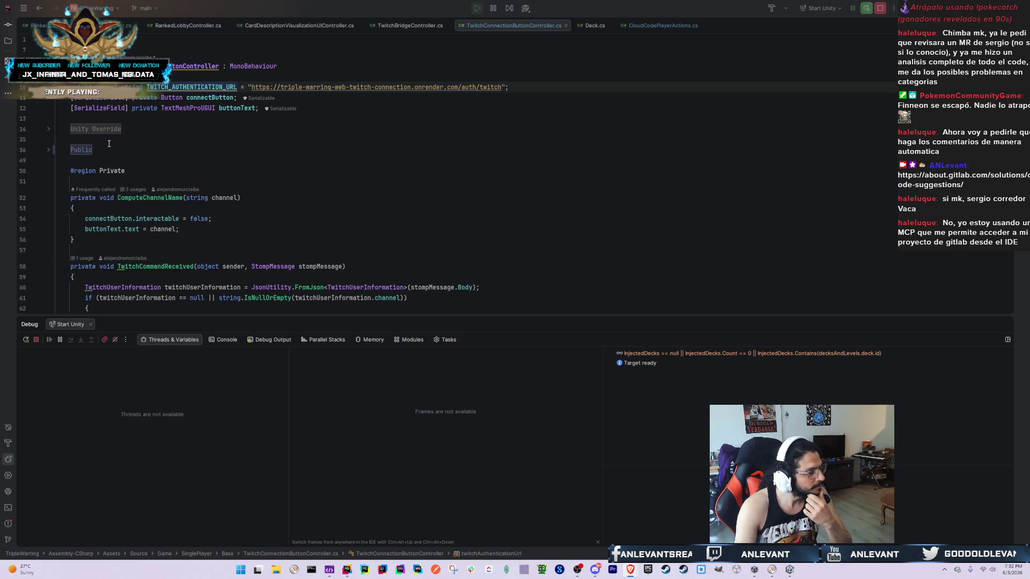
# Look over the Debug.LogError line and expand the folded Public region.
pyautogui.scroll(-4, 206, 210)
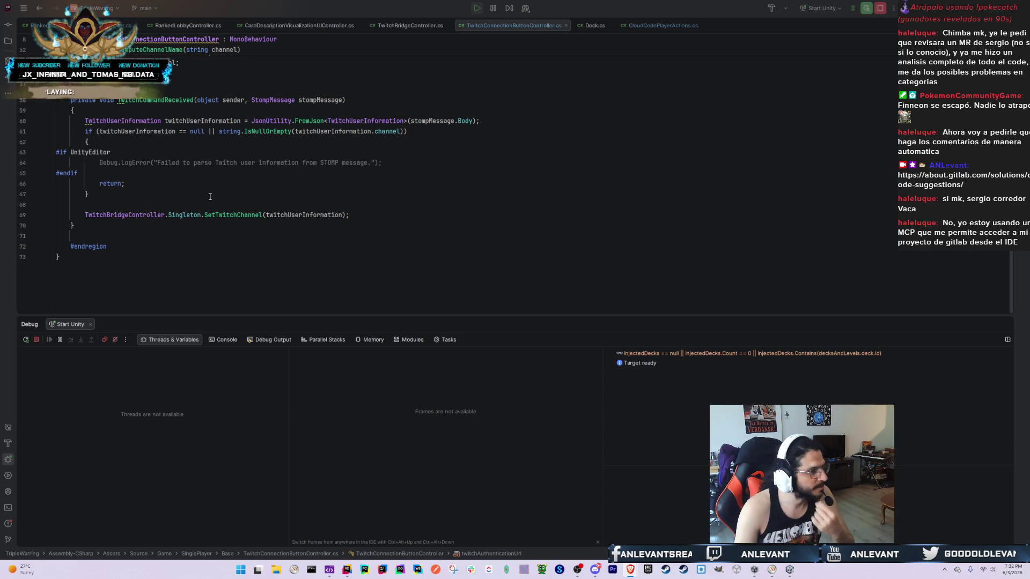
pyautogui.scroll(1, 212, 186)
pyautogui.click(394, 227)
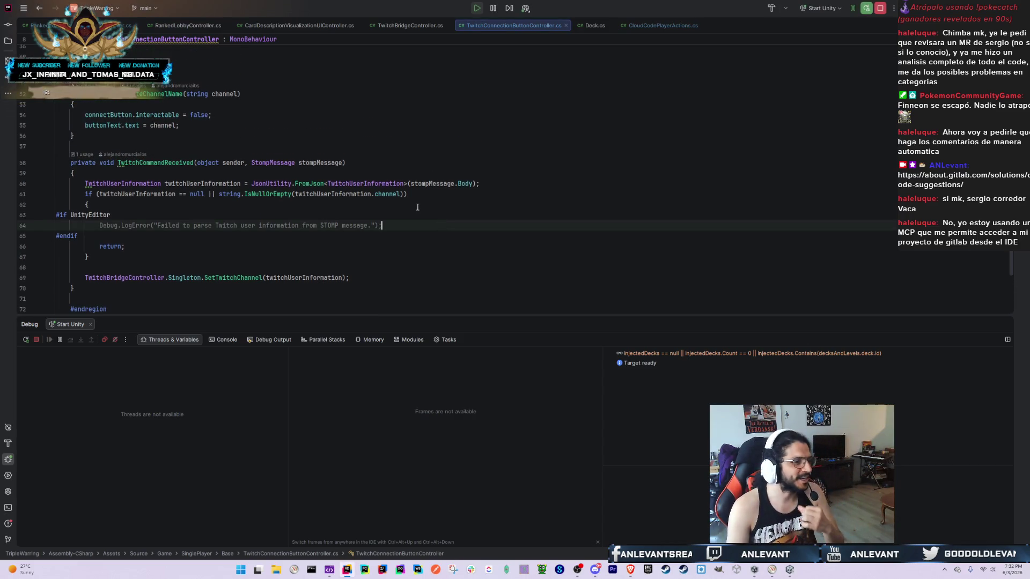
pyautogui.hotkey('shift', 'Home')
pyautogui.hotkey('shift', 'Home')
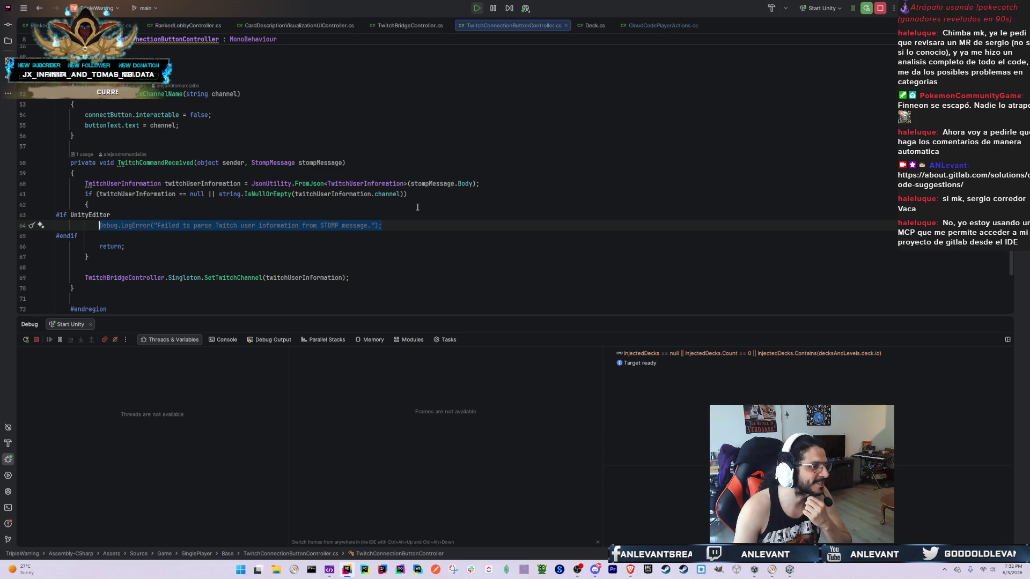
pyautogui.click(418, 207)
pyautogui.scroll(4, 62, 253)
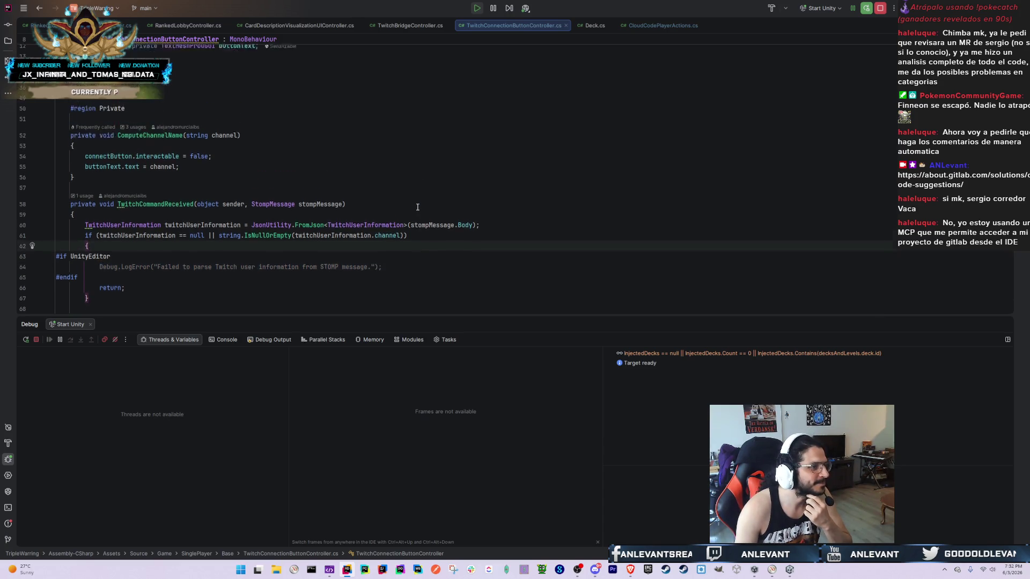
pyautogui.click(72, 229)
pyautogui.click(87, 141)
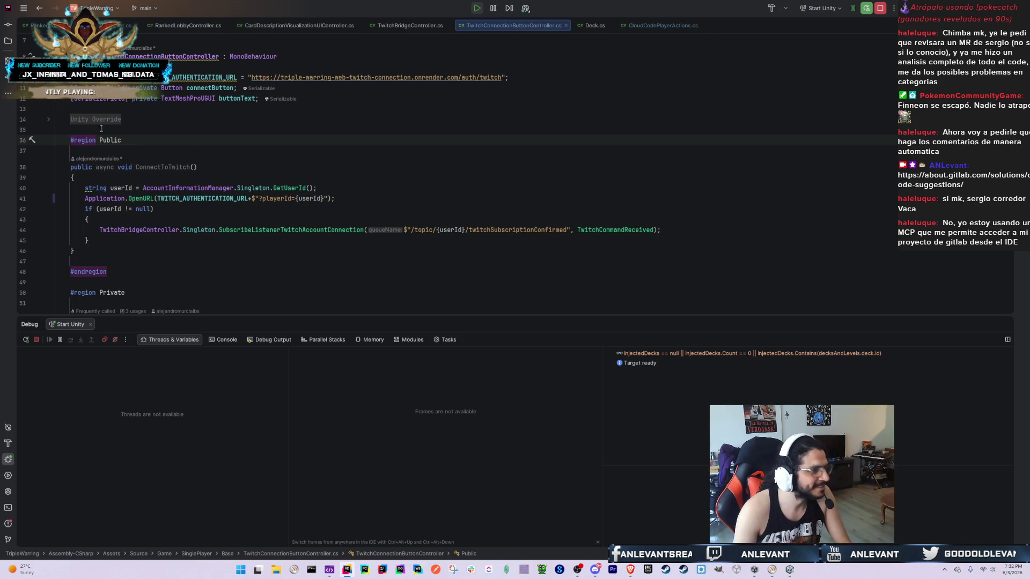
# Inspect how ConnectToTwitch uses TWITCH_AUTHENTICATION_URL, then switch back to Unity.
pyautogui.click(196, 166)
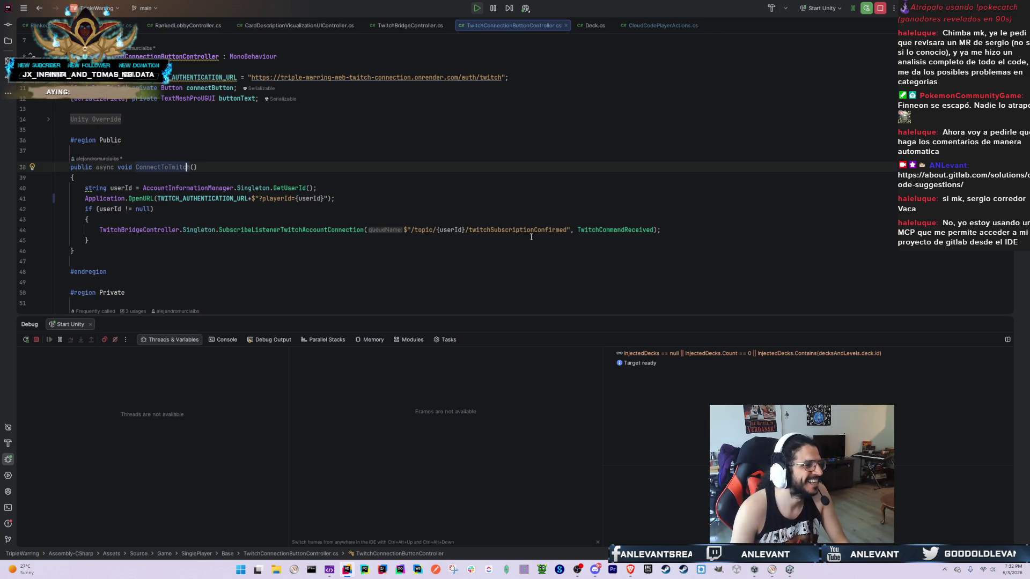
pyautogui.press('Down')
pyautogui.press('Down')
pyautogui.press('End')
pyautogui.press('Down')
pyautogui.scroll(-1, 344, 209)
pyautogui.click(160, 186)
pyautogui.click(189, 135)
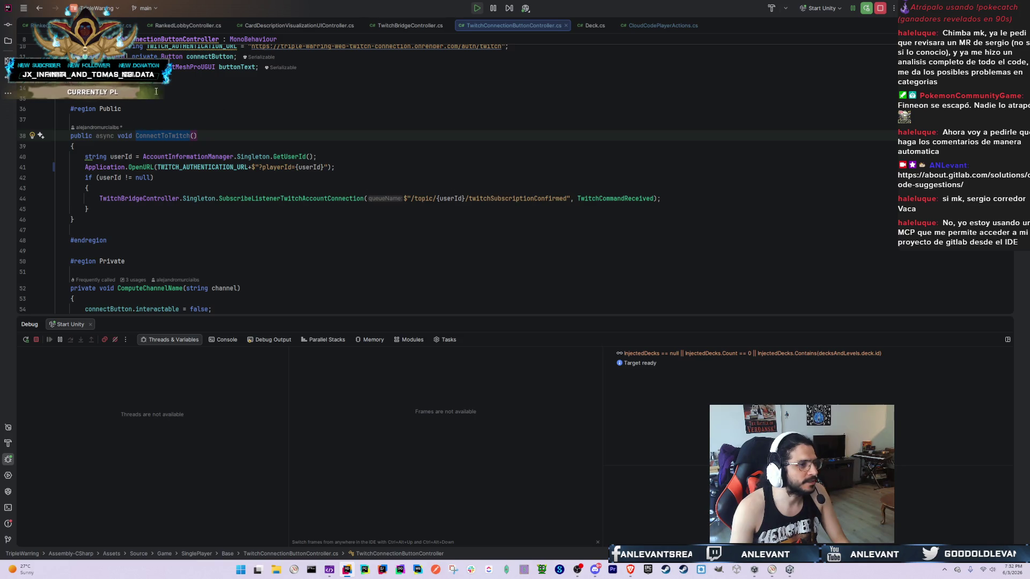
pyautogui.hotkey('alt', 'Tab')
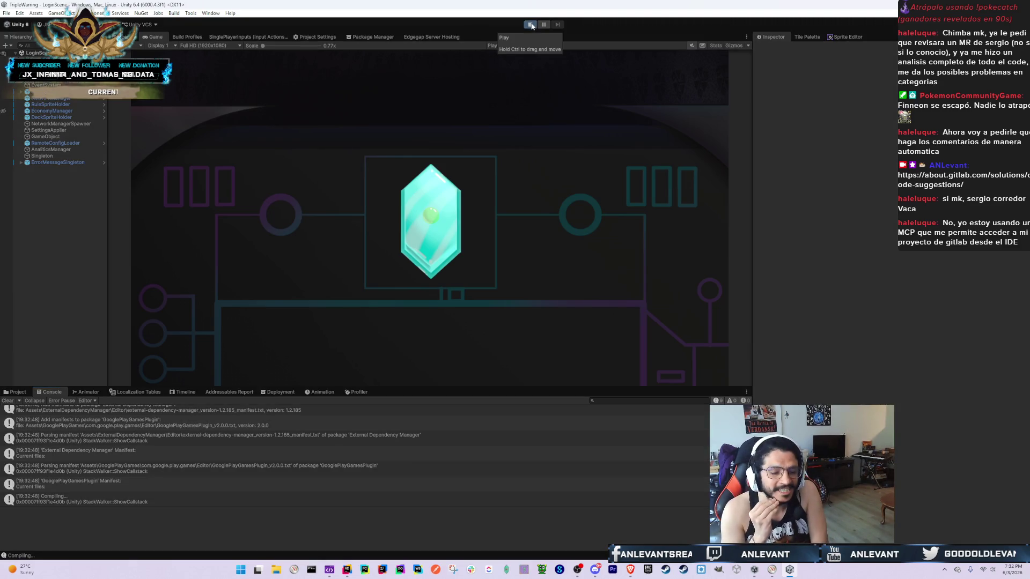
# Enter play mode in Unity, then open a new Brave window and begin typing 'verce'.
pyautogui.click(531, 25)
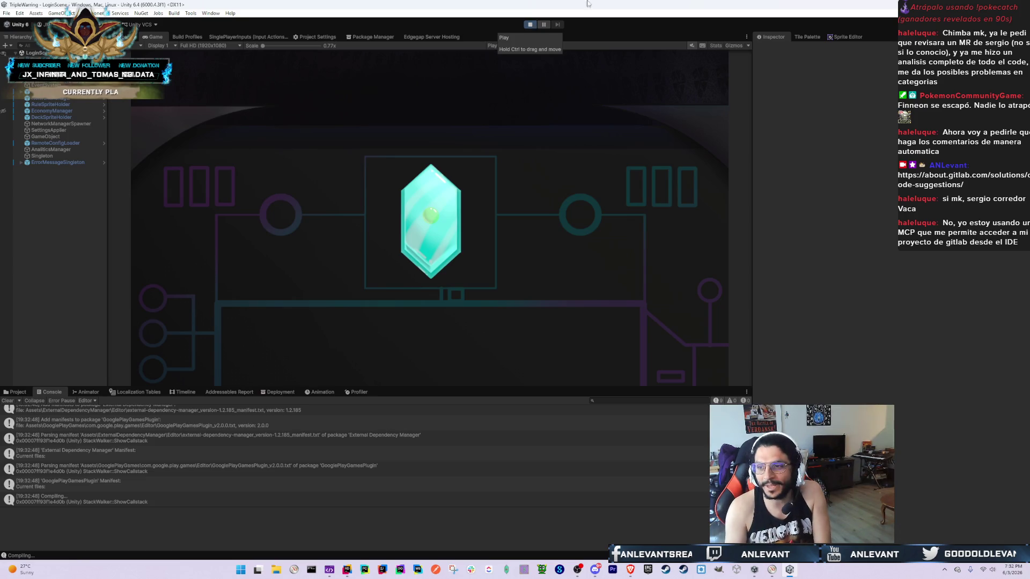
pyautogui.press('super+b')
pyautogui.write('v')
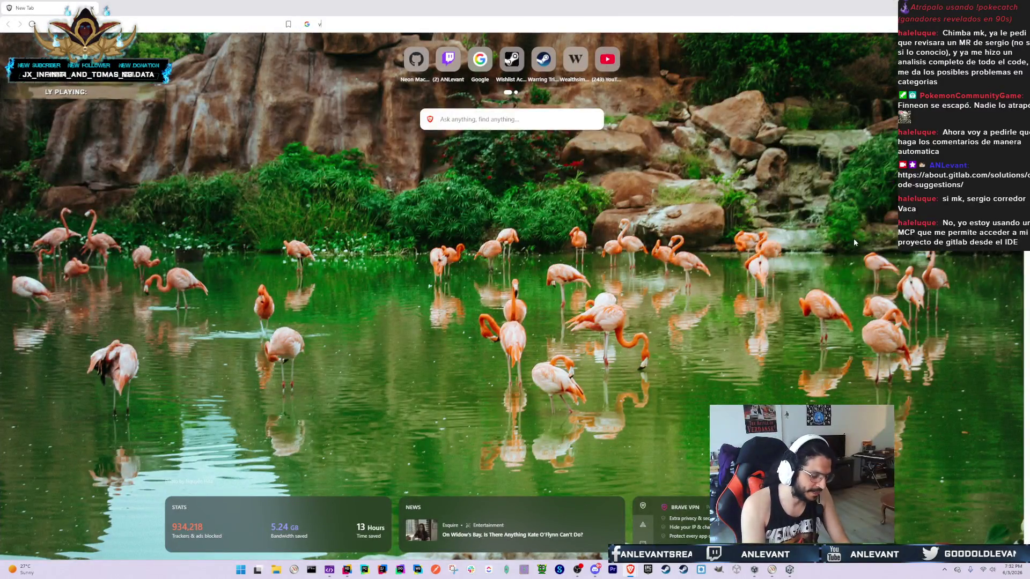
pyautogui.write('erce')
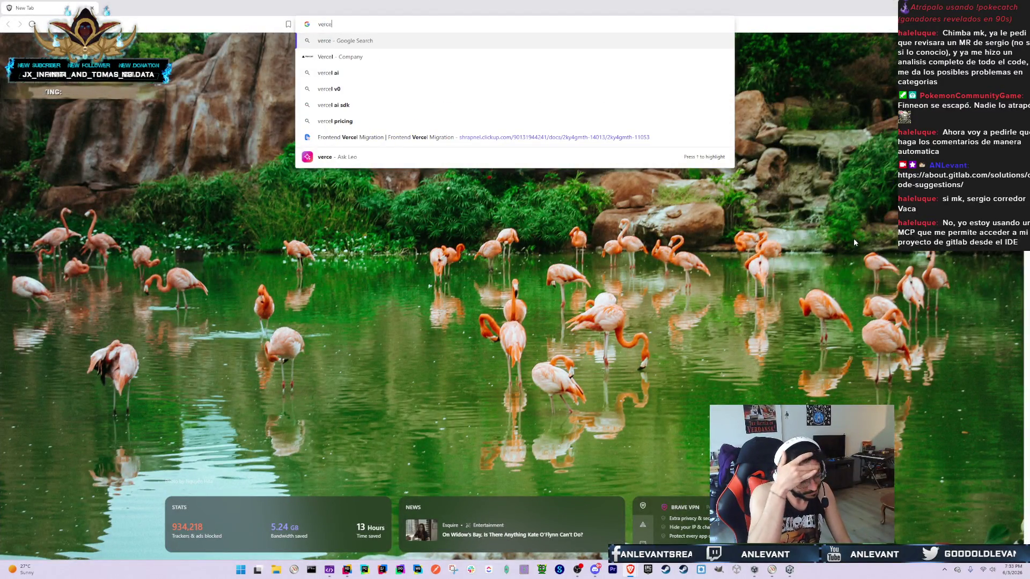
# Search the web for 'vps hosting free' and scroll through the results.
pyautogui.press('Escape')
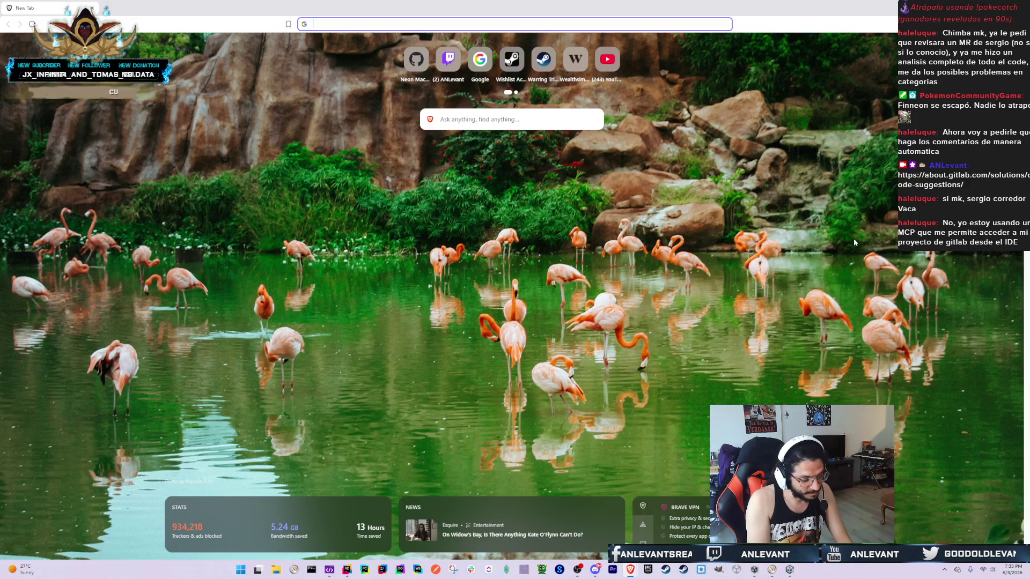
pyautogui.write('v')
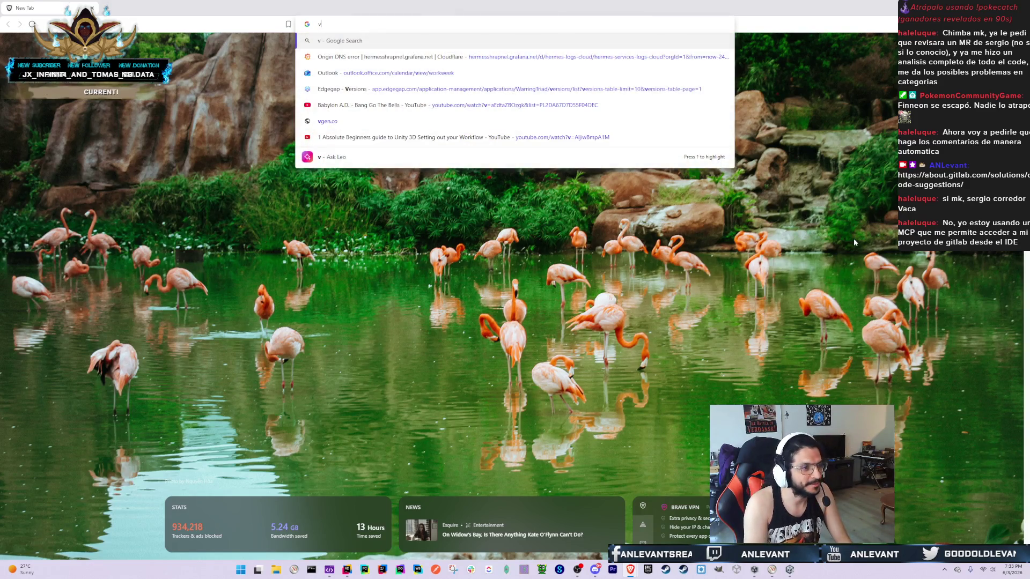
pyautogui.write('ps')
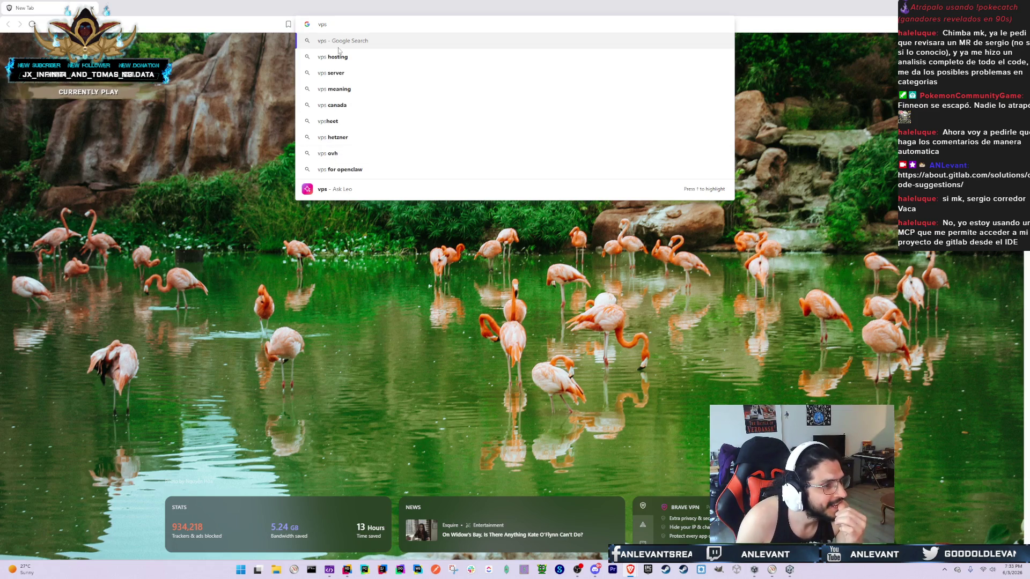
pyautogui.write(' hosting free')
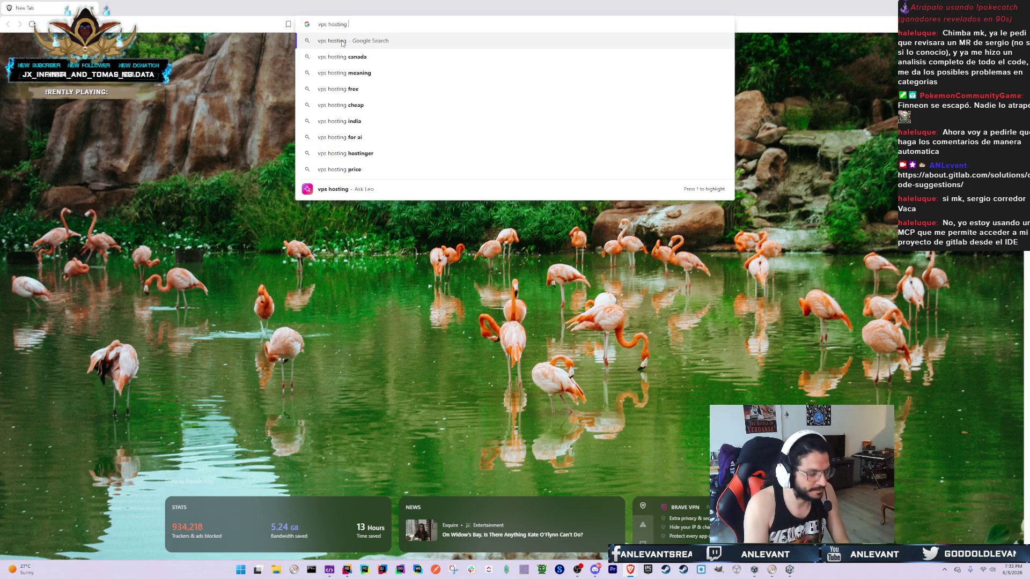
pyautogui.press('Return')
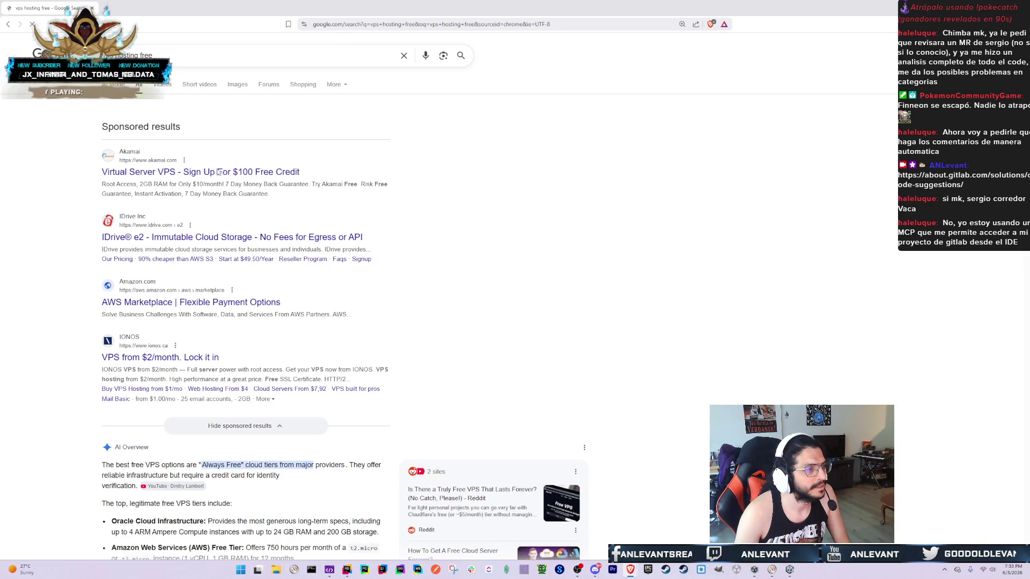
pyautogui.scroll(-2, 188, 349)
pyautogui.scroll(-3, 188, 350)
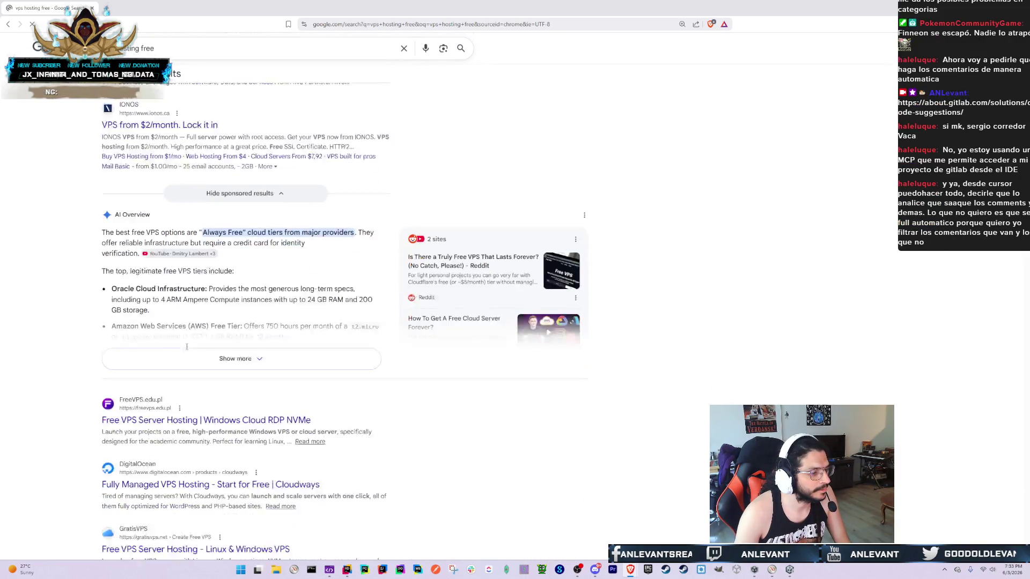
pyautogui.hotkey('alt', 'Tab')
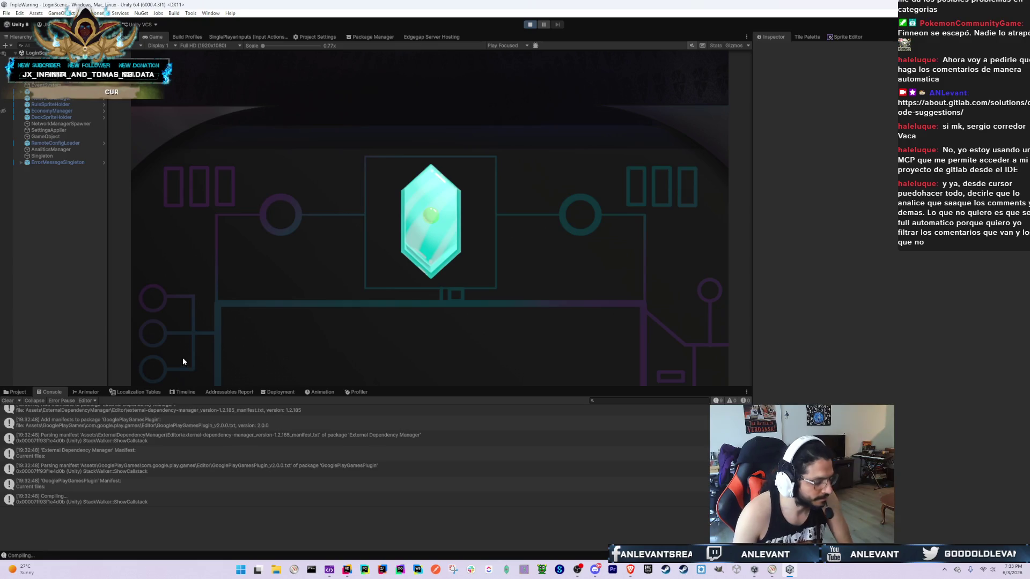
pyautogui.hotkey('alt', 'Tab')
pyautogui.scroll(-3, 176, 195)
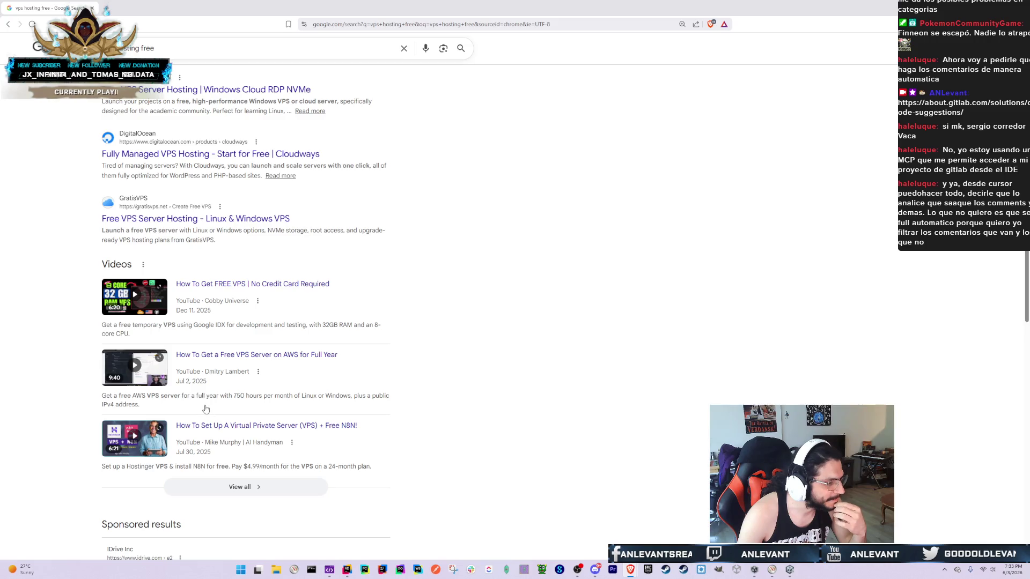
pyautogui.scroll(-5, 173, 509)
pyautogui.scroll(-8, 173, 509)
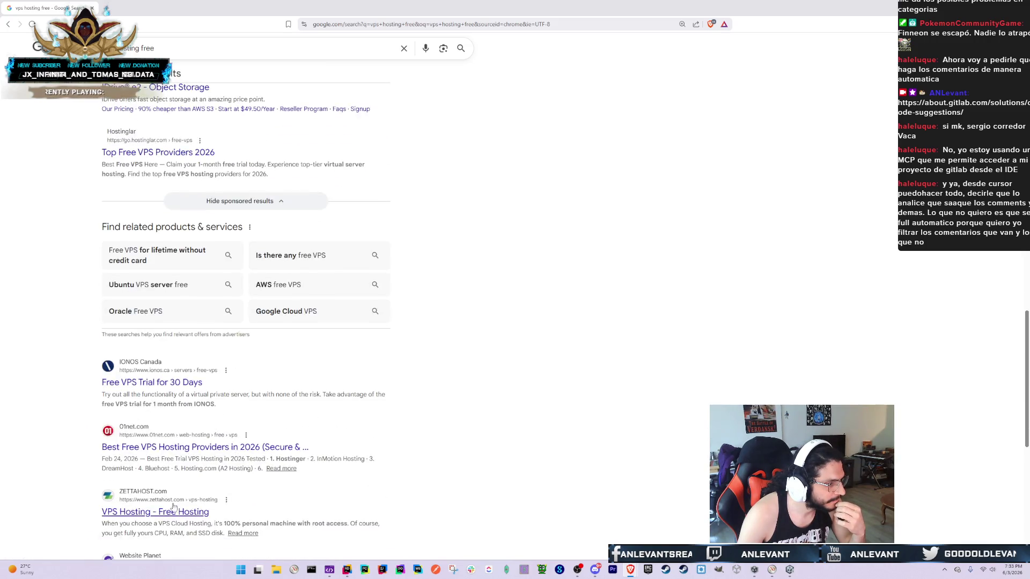
pyautogui.scroll(-2, 173, 489)
pyautogui.scroll(9, 173, 489)
# Refine the search to 'vps hosting free tier' and read the expanded AI Overview.
pyautogui.click(227, 45)
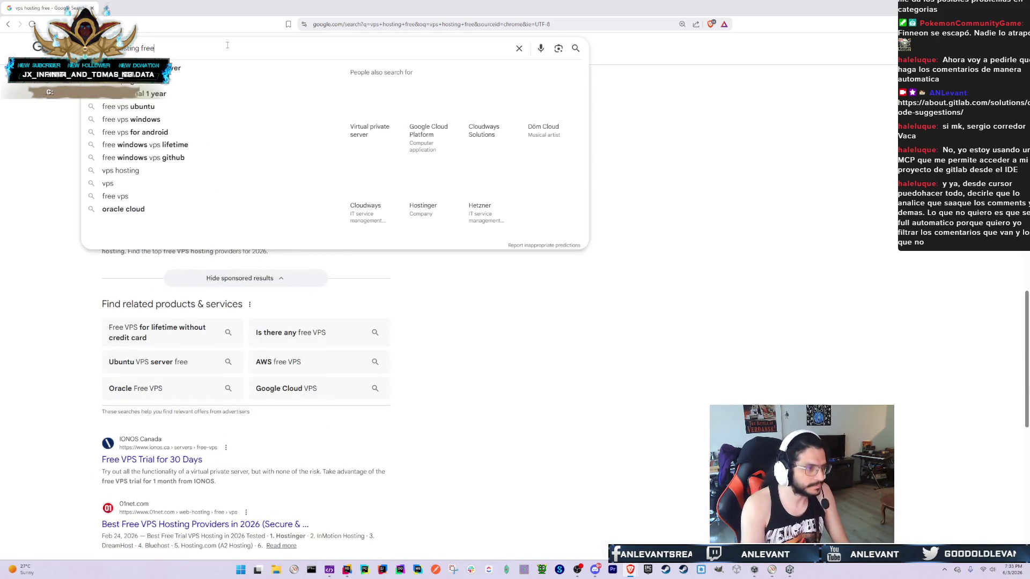
pyautogui.write('tier')
pyautogui.press('Return')
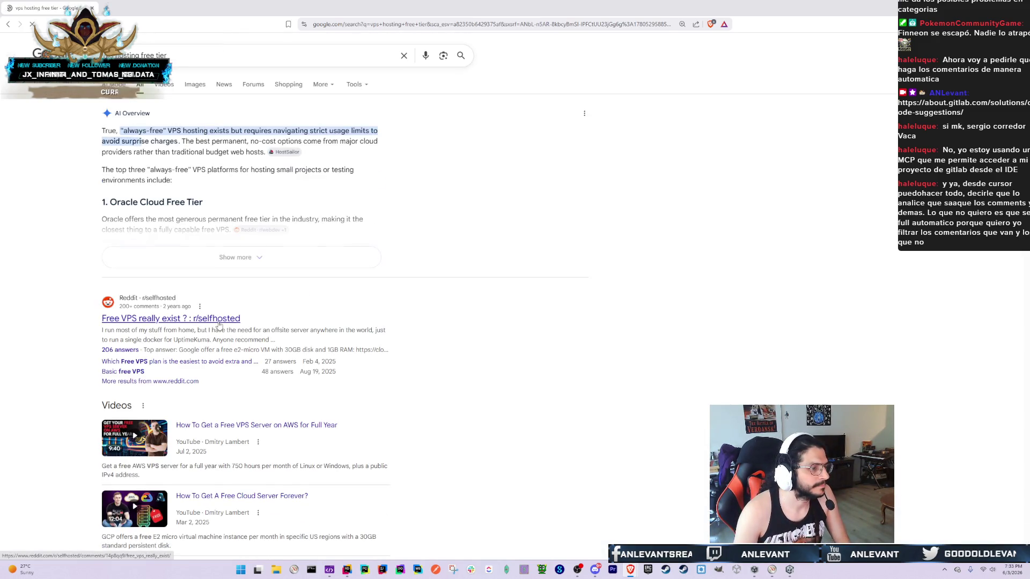
pyautogui.click(217, 257)
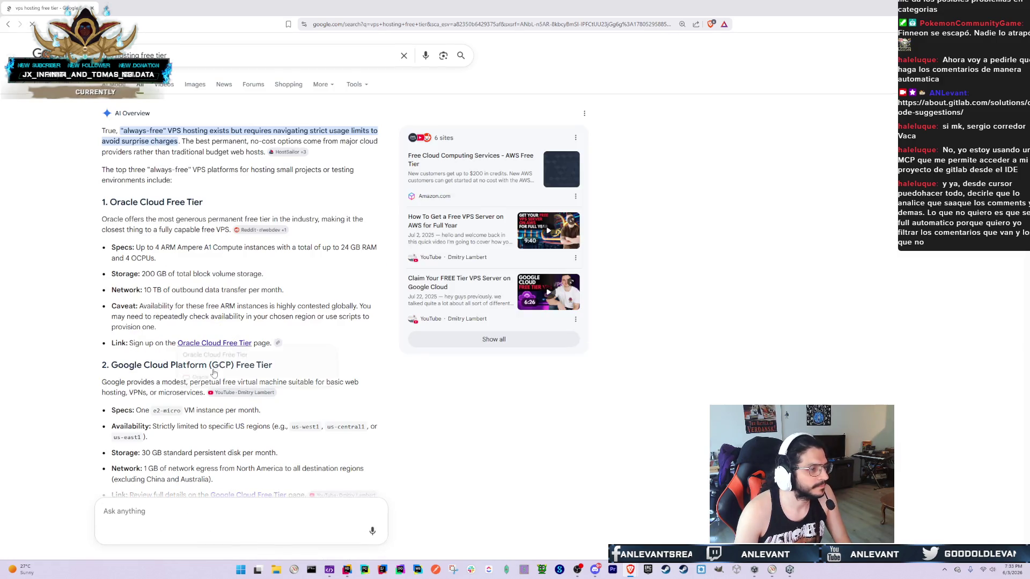
pyautogui.scroll(-10, 214, 373)
pyautogui.scroll(-15, 195, 331)
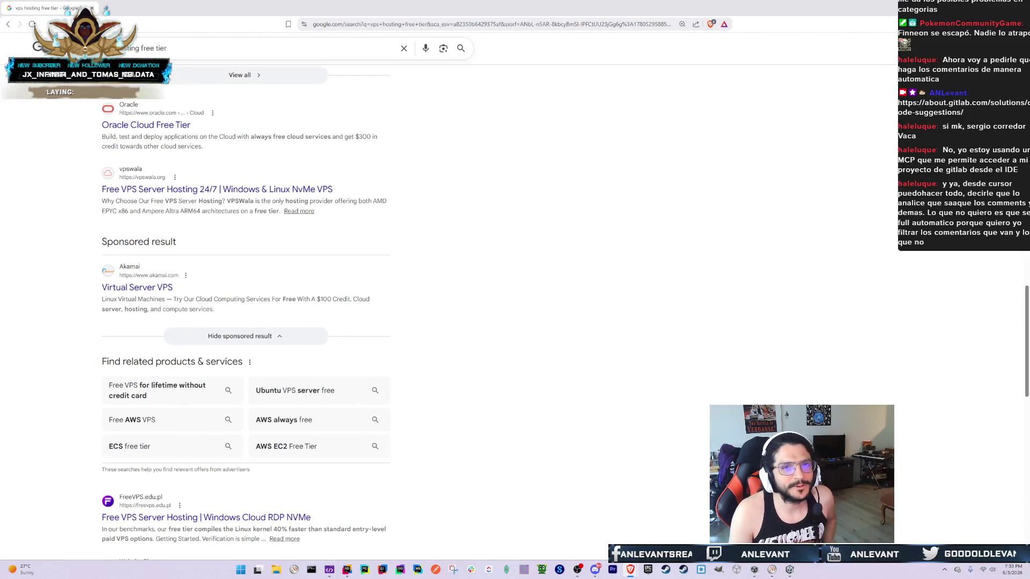
# Open a blank new tab, then return to Unity and dismiss the open toolbar menu.
pyautogui.hotkey('ctrl', 't')
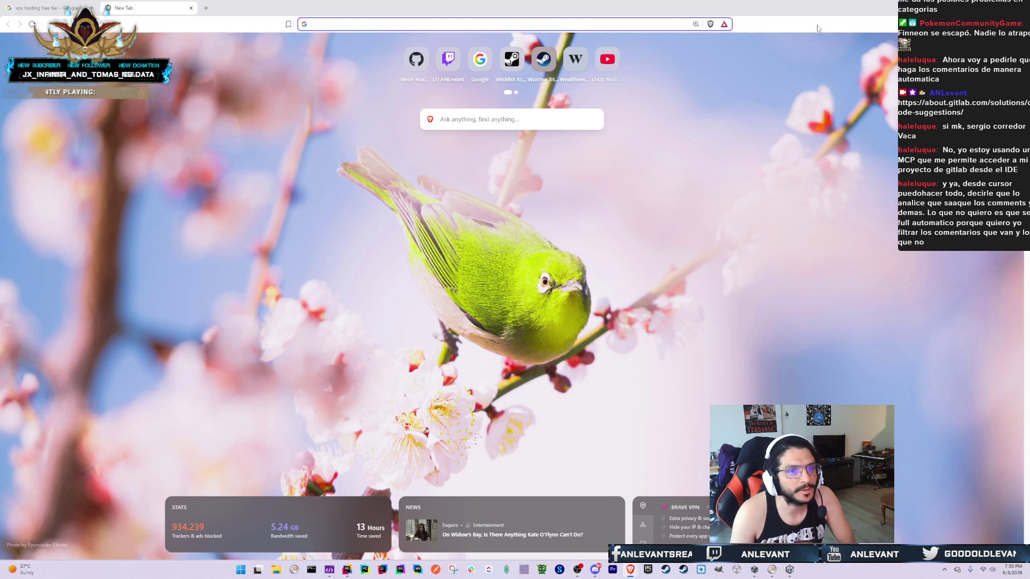
pyautogui.hotkey('alt', 'Tab')
pyautogui.click(798, 26)
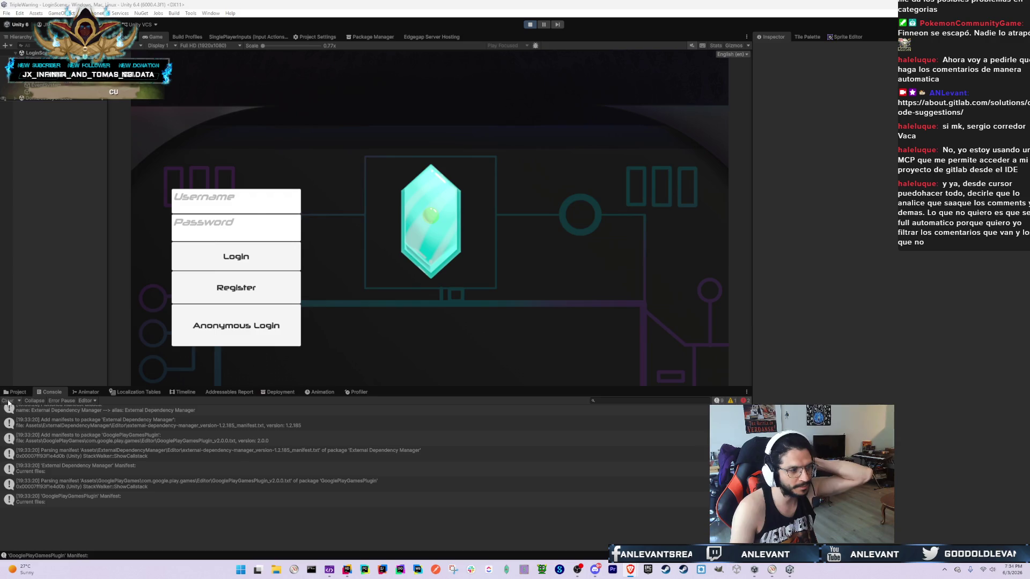
# Clear the Console and log in to the game with the account's username and password.
pyautogui.click(7, 401)
pyautogui.click(280, 201)
pyautogui.write('admin')
pyautogui.click(239, 233)
pyautogui.write('**********')
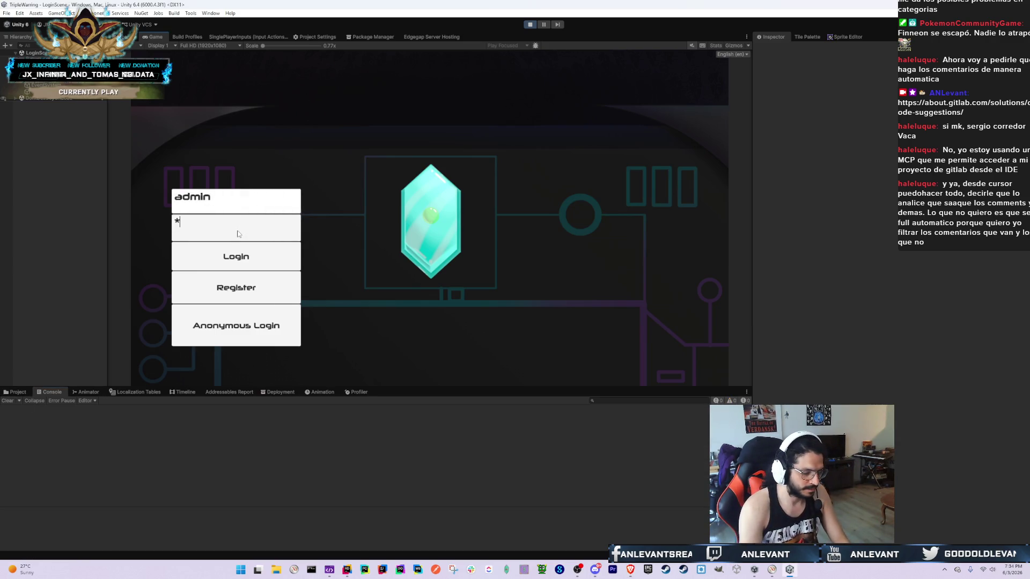
pyautogui.click(255, 254)
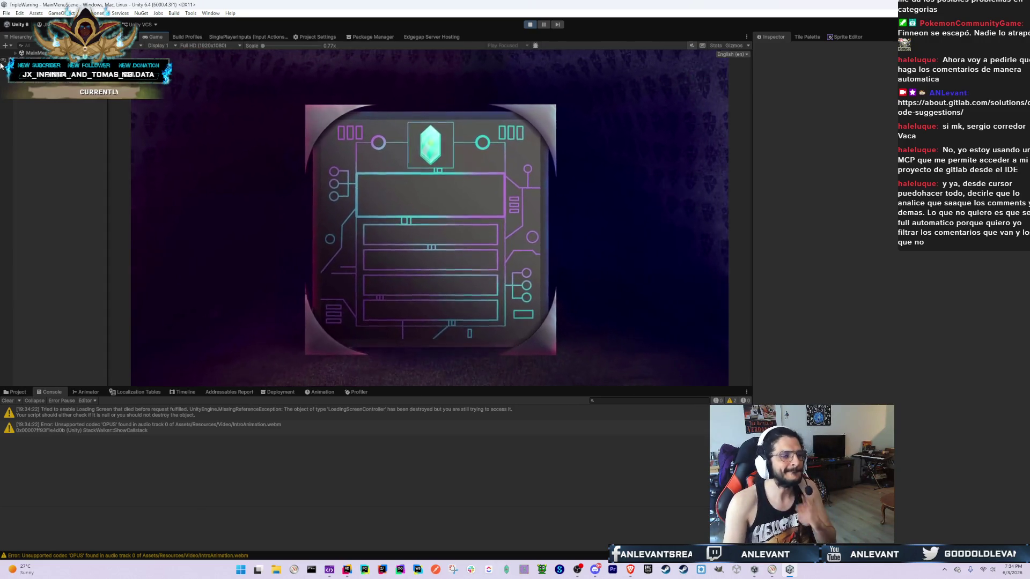
# Clear the Console, start Solo's Story campaign, walk the character, and choose Settings' Twitch link.
pyautogui.click(9, 402)
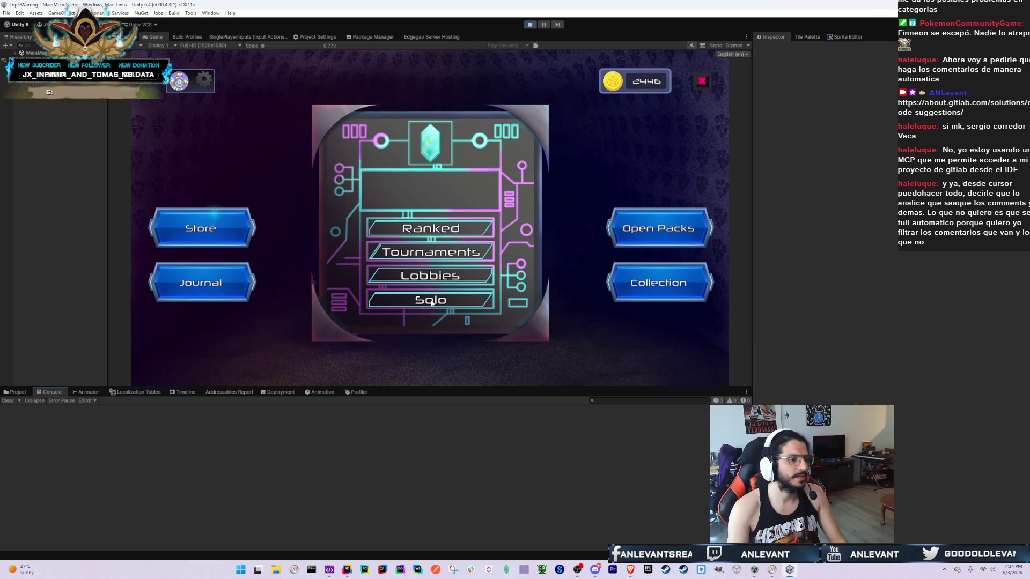
pyautogui.click(451, 303)
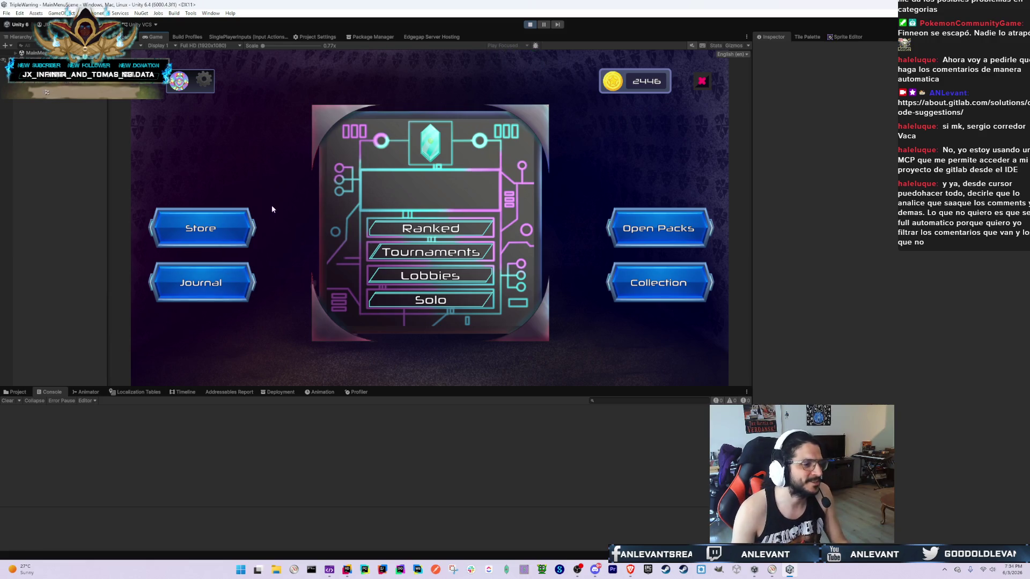
pyautogui.click(440, 300)
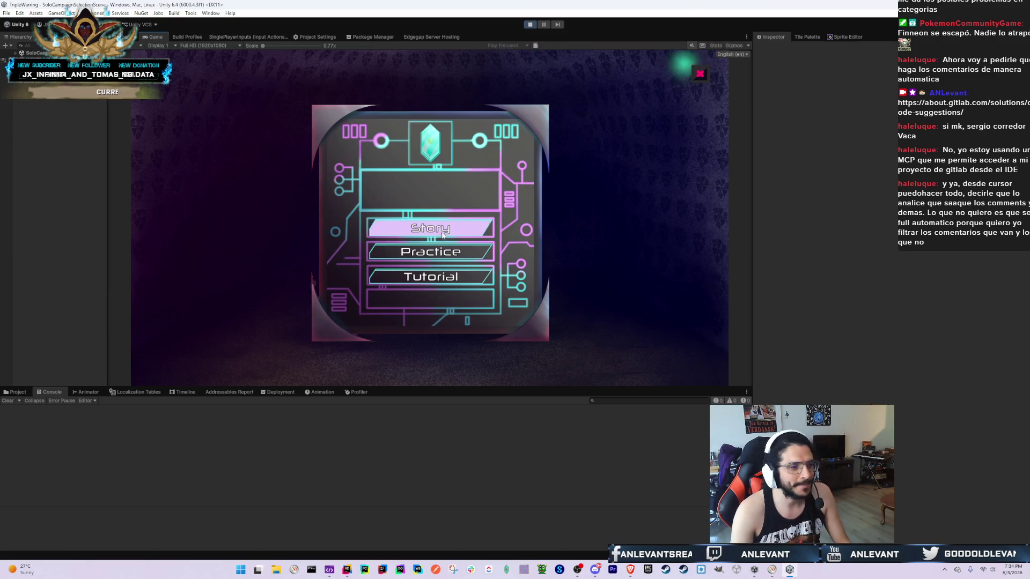
pyautogui.click(421, 227)
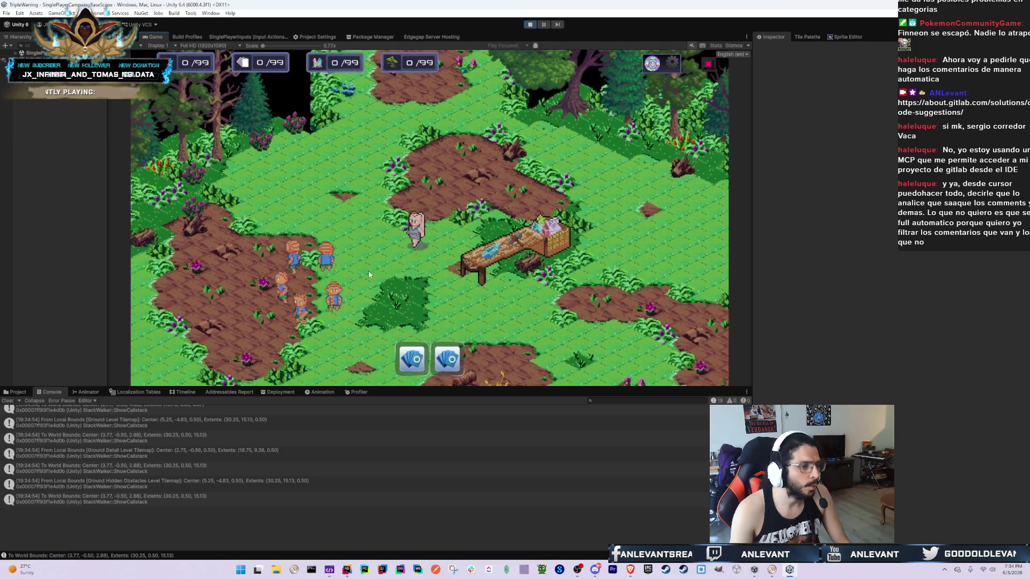
pyautogui.press('s')
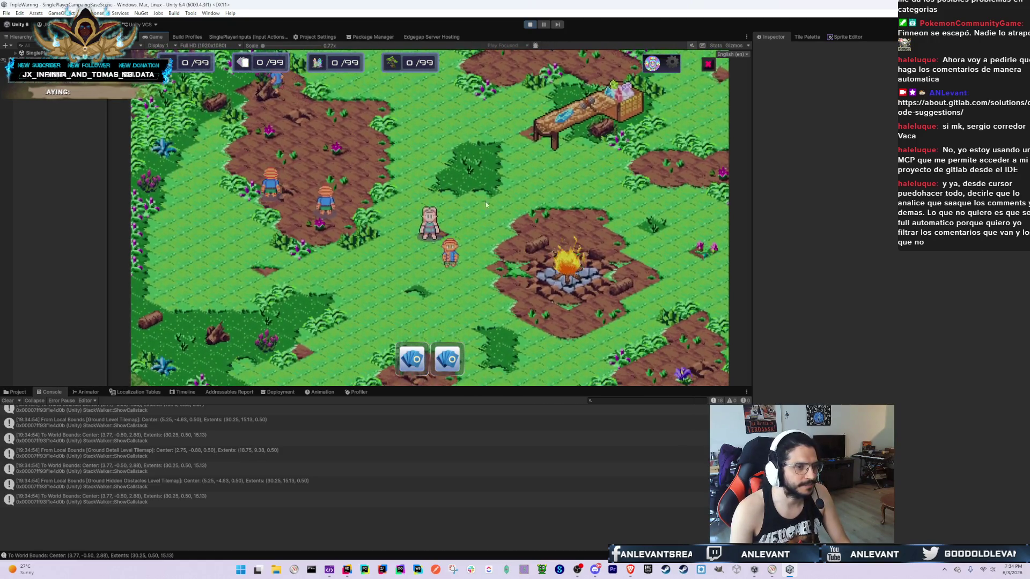
pyautogui.press('Escape')
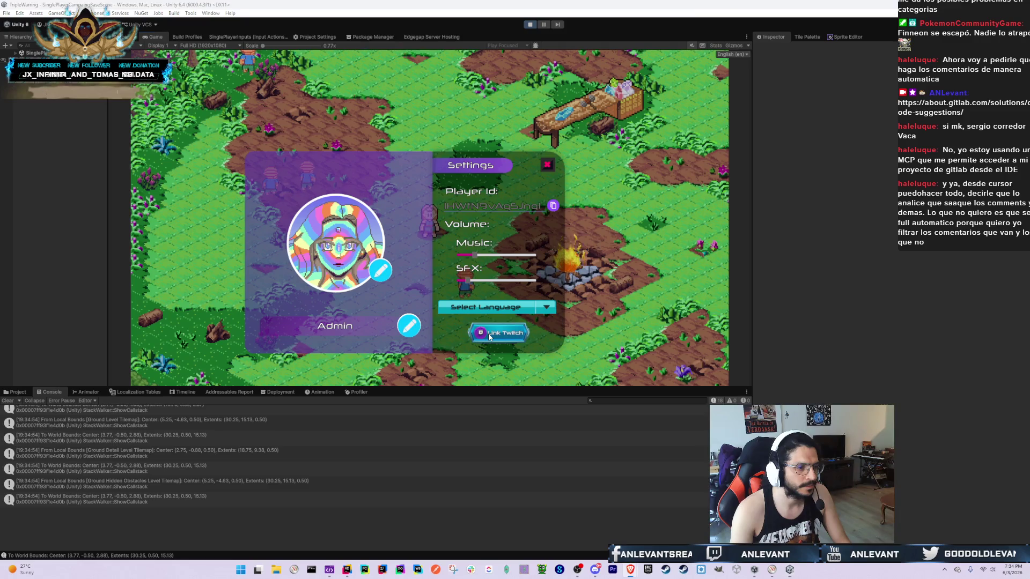
pyautogui.click(490, 336)
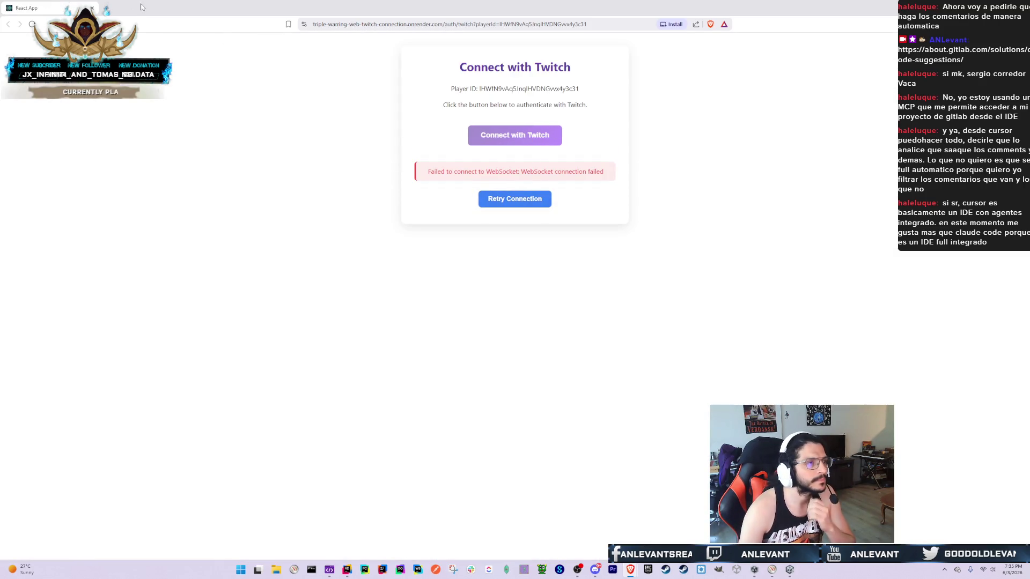
# Retry the WebSocket connection on the Connect with Twitch page, then open a new tab.
pyautogui.click(496, 199)
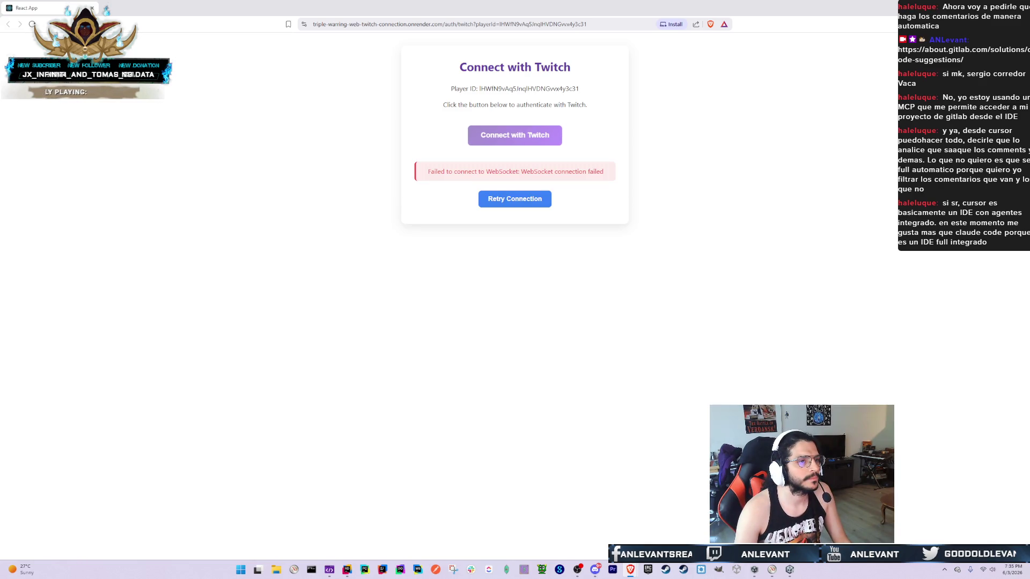
pyautogui.click(108, 9)
# Go to Render, sign in with Google instead of GitHub, and open My project.
pyautogui.write('render')
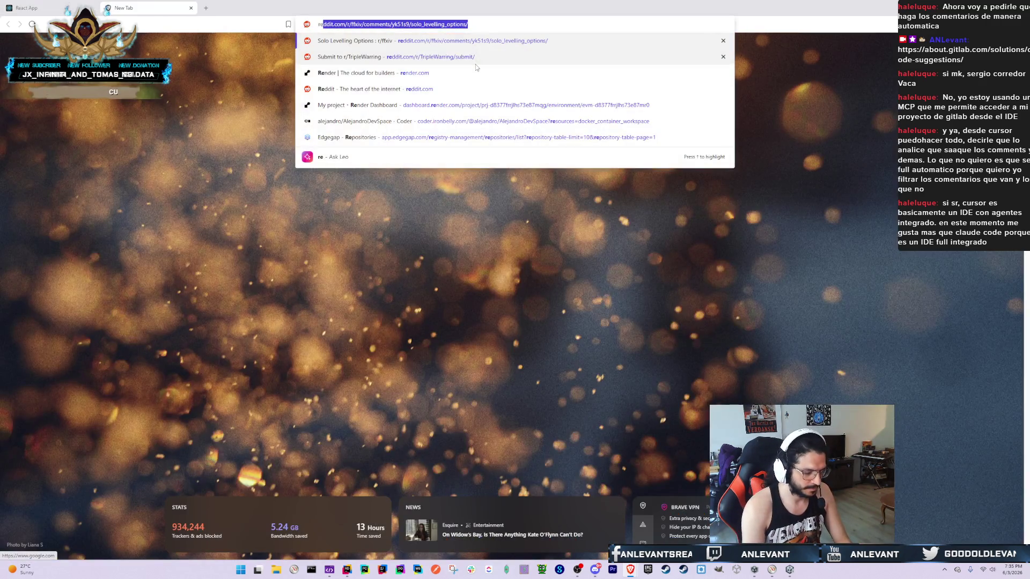
pyautogui.press('Return')
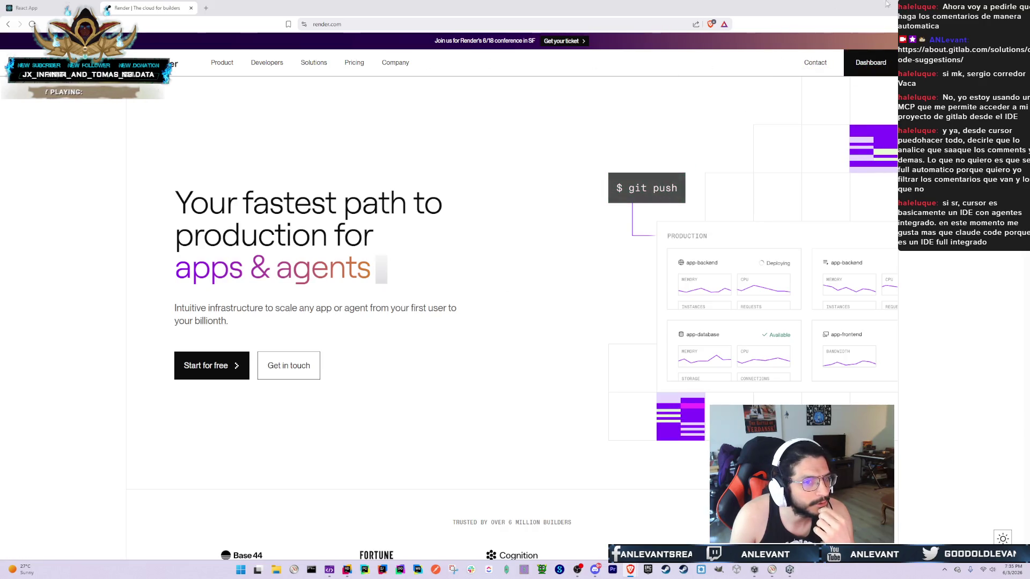
pyautogui.click(870, 62)
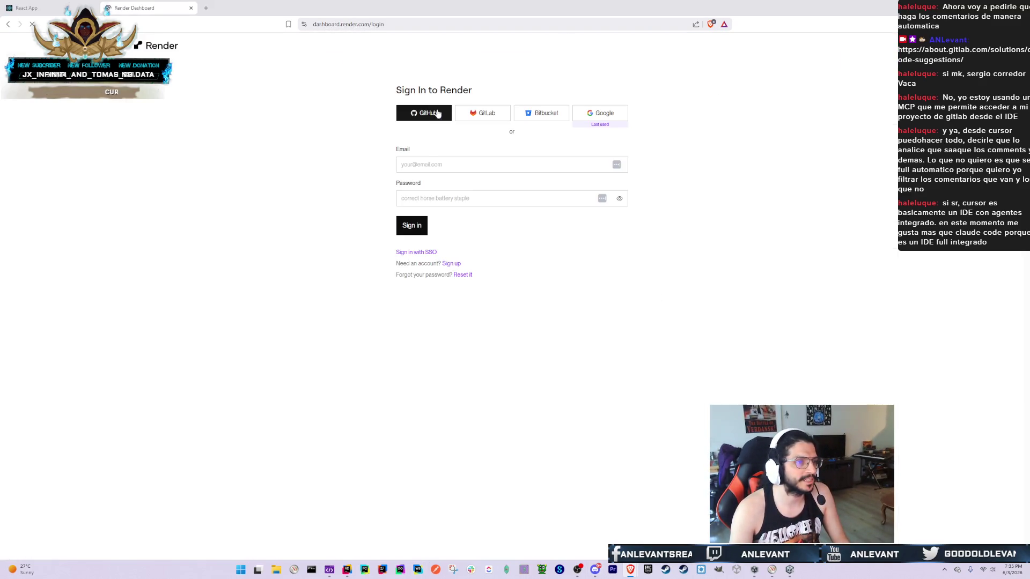
pyautogui.click(435, 117)
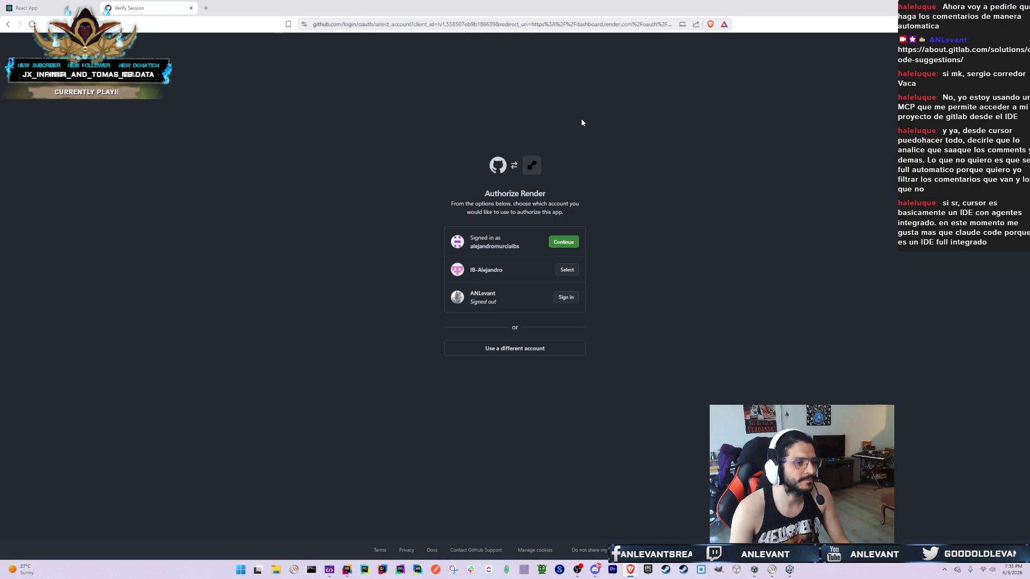
pyautogui.click(9, 25)
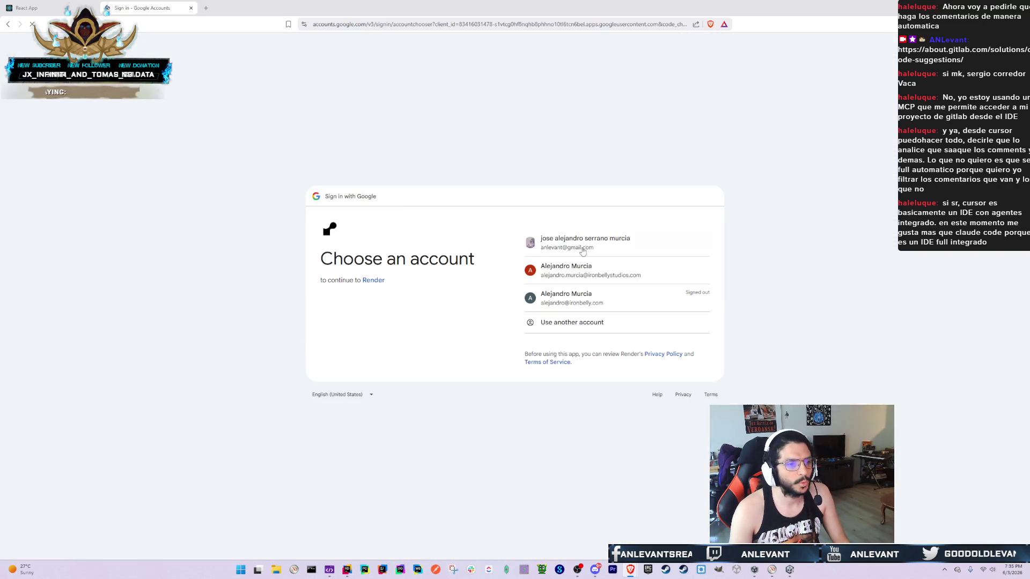
pyautogui.click(583, 252)
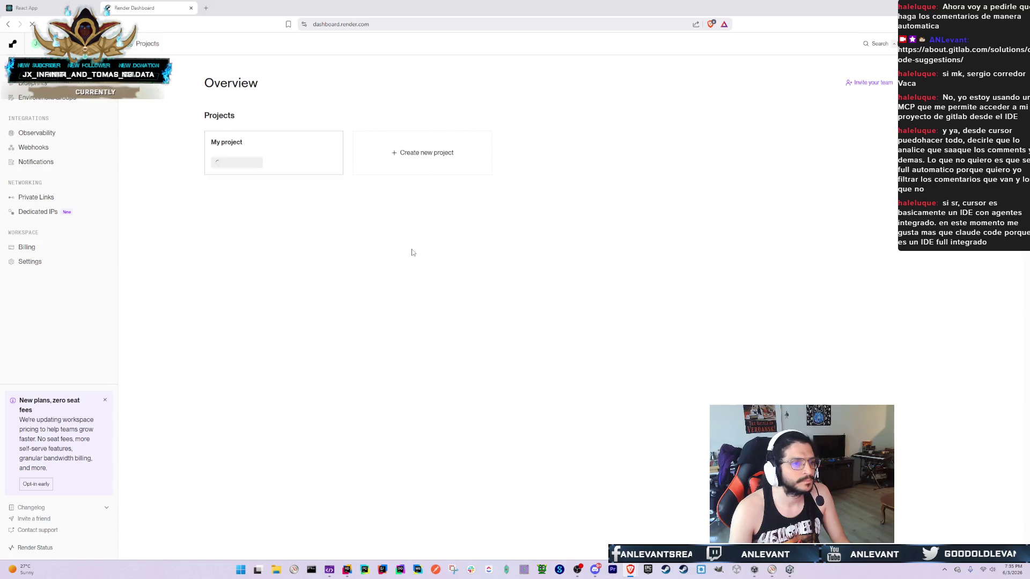
pyautogui.click(252, 148)
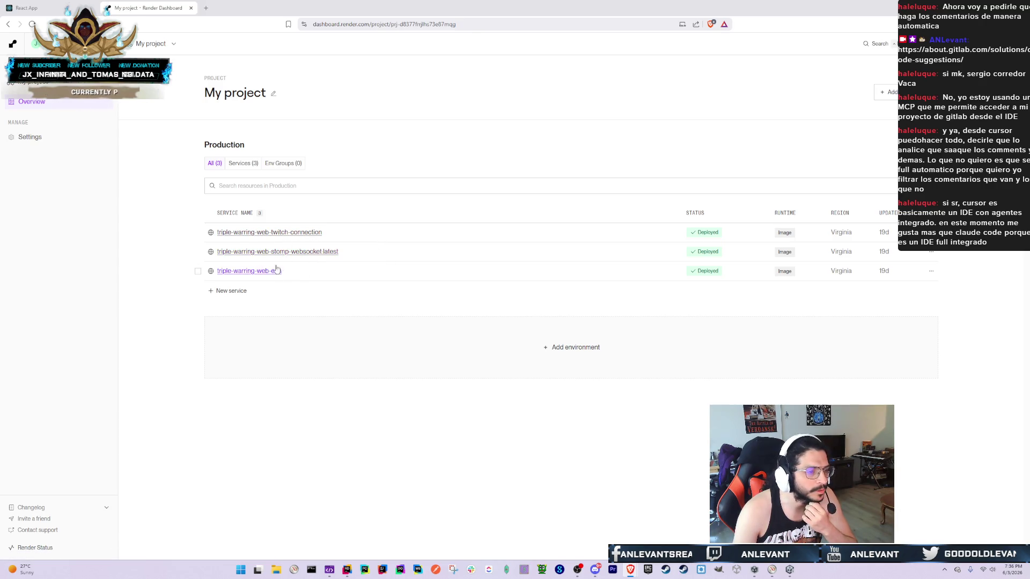
# Open the stomp-websocket and ebs services in tabs and manually deploy stomp-websocket's latest reference.
pyautogui.middleClick(272, 257)
pyautogui.middleClick(268, 272)
pyautogui.click(245, 3)
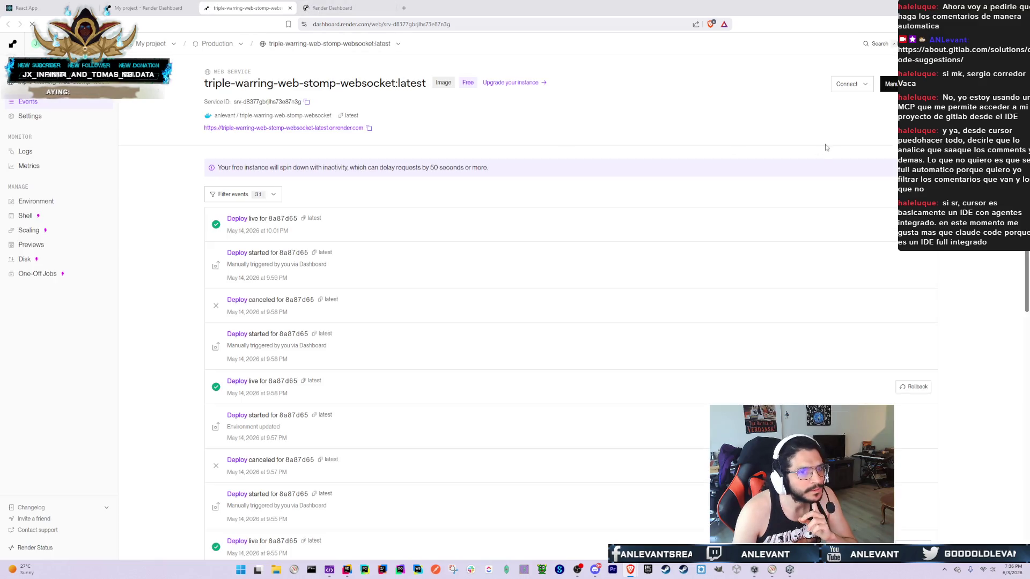
pyautogui.click(895, 93)
pyautogui.click(855, 115)
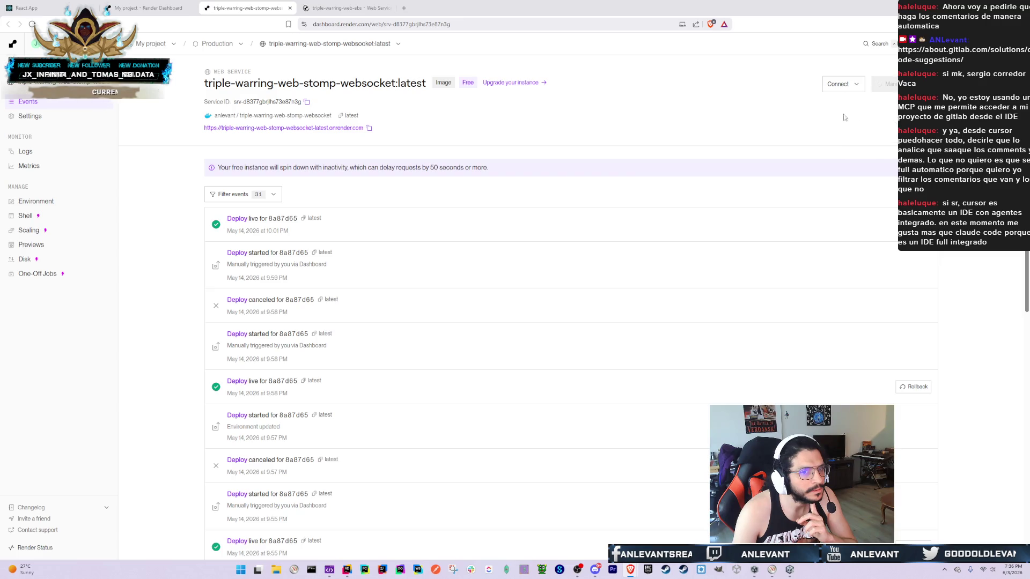
# Follow the stomp-websocket deploy logs, checking the ebs service and project overview along the way.
pyautogui.click(346, 8)
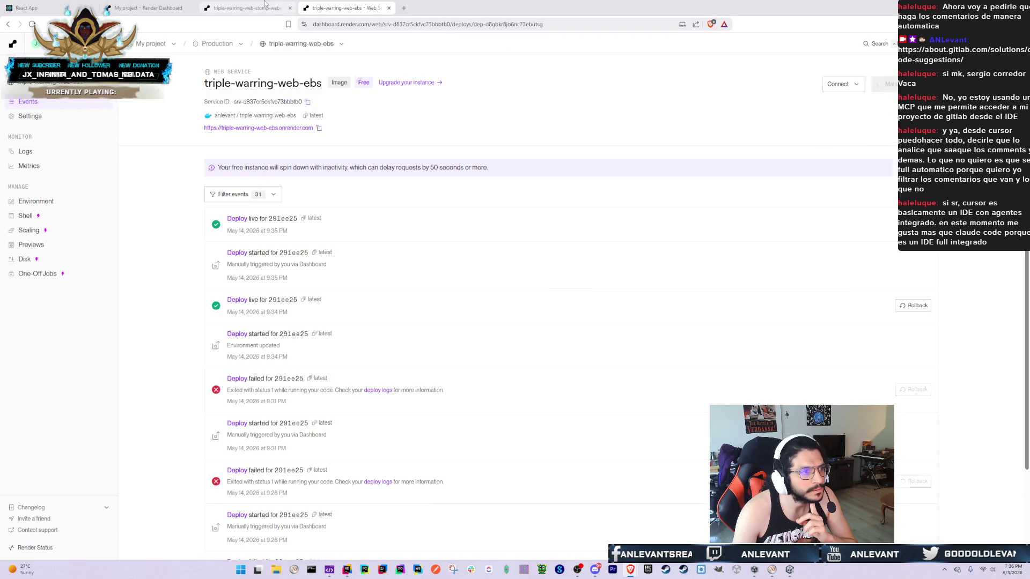
pyautogui.click(247, 8)
pyautogui.hotkey('ctrl', 'shift', 'Tab')
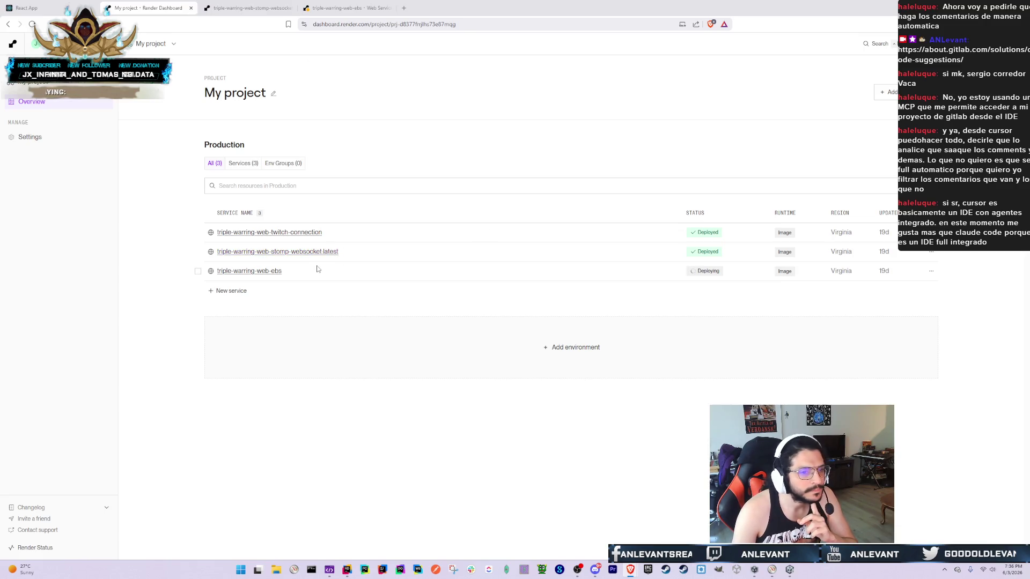
pyautogui.click(232, 4)
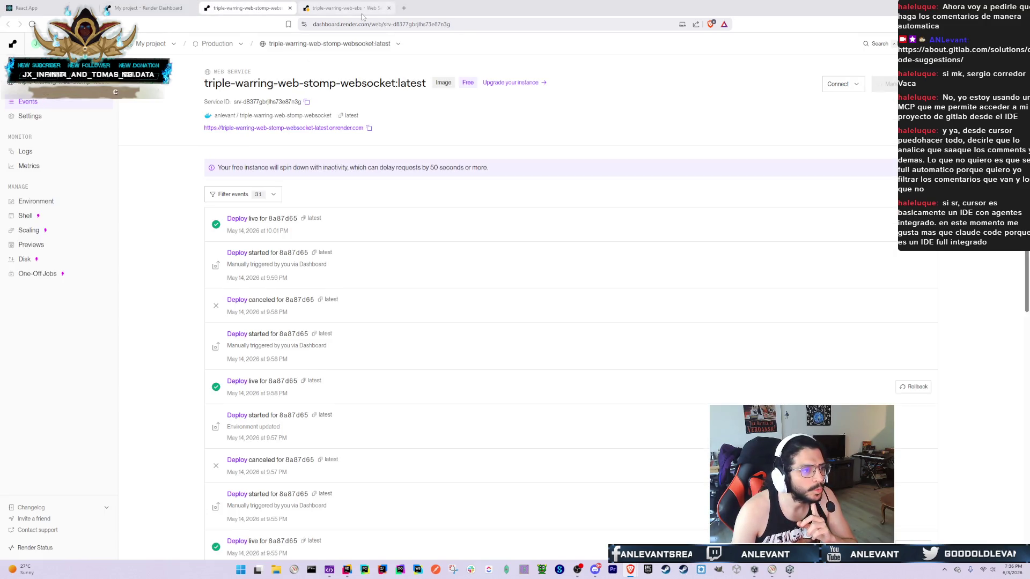
pyautogui.click(354, 231)
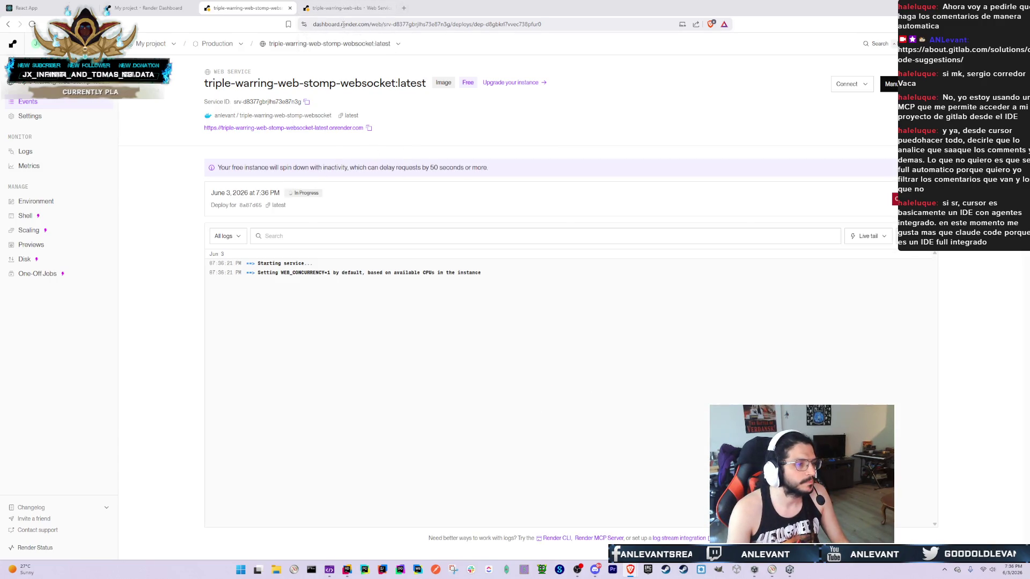
pyautogui.click(384, 3)
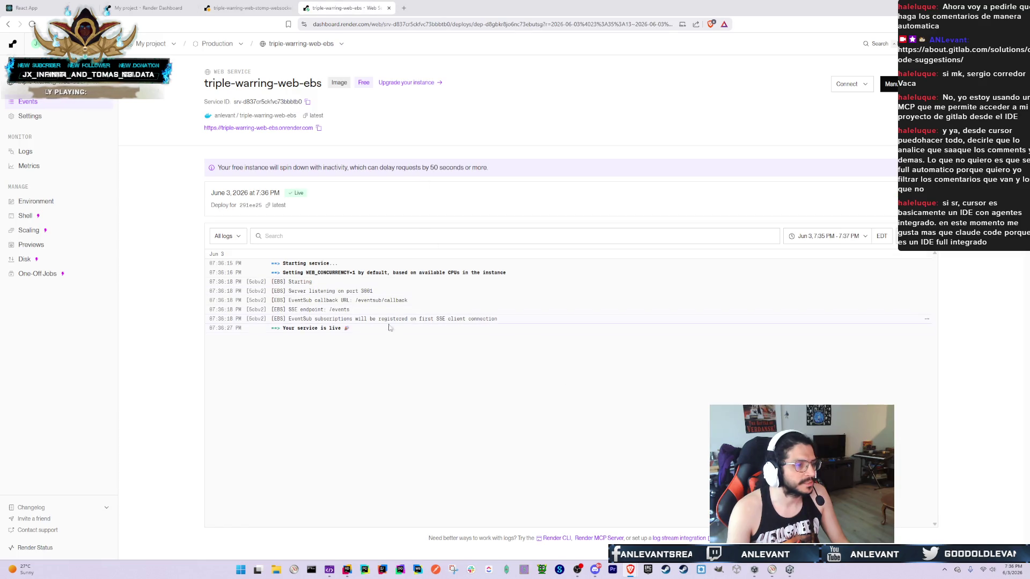
pyautogui.click(246, 8)
pyautogui.moveTo(263, 272); pyautogui.dragTo(470, 295)
pyautogui.click(551, 308)
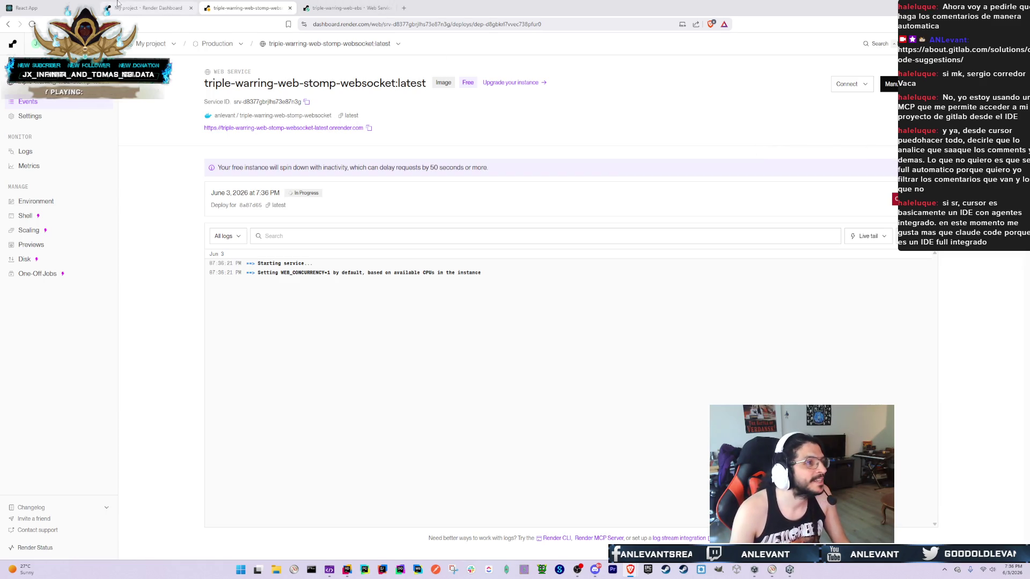
pyautogui.click(146, 6)
pyautogui.click(231, 10)
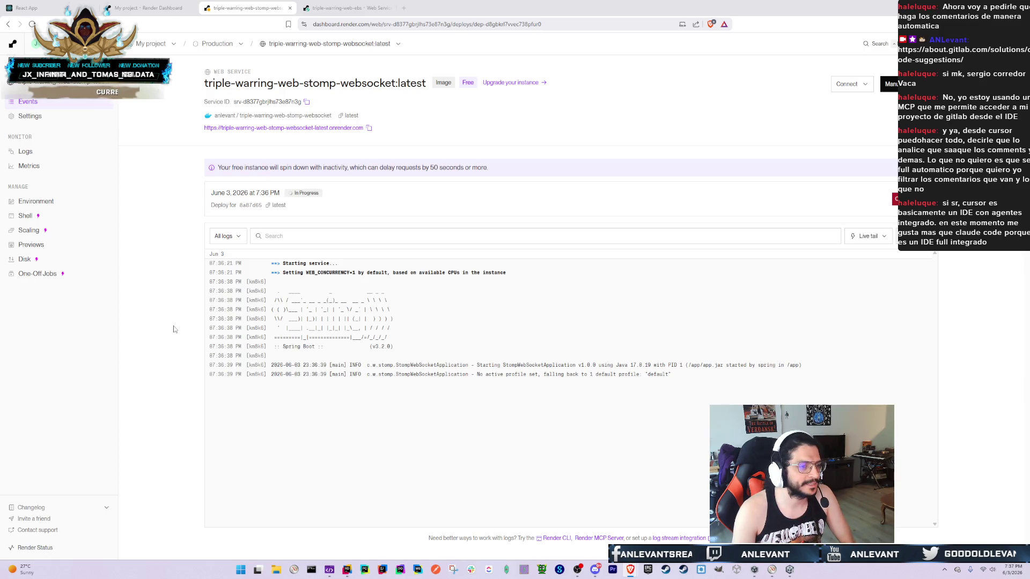
pyautogui.moveTo(213, 355)
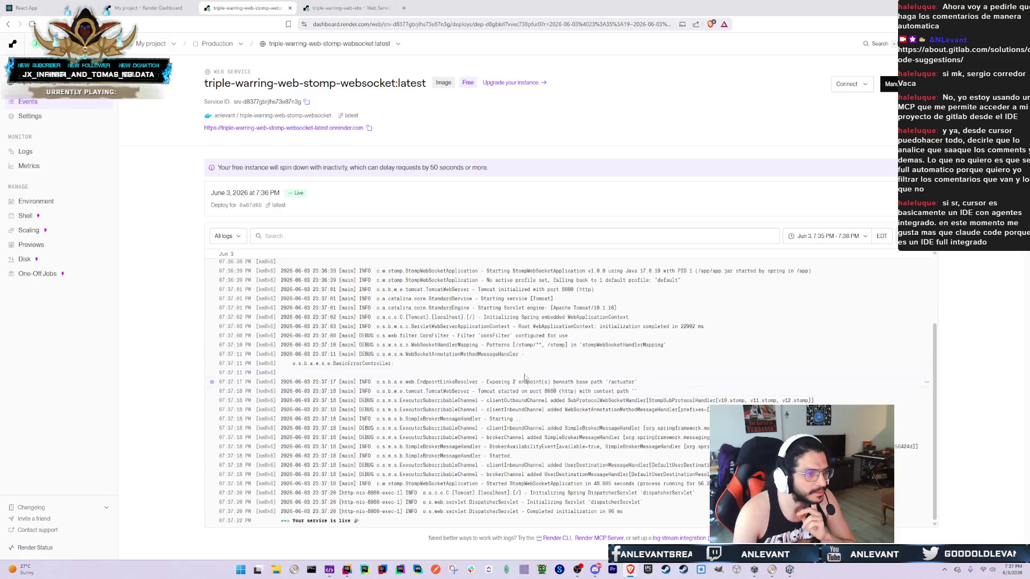
# Confirm all services are deployed on the overview, then retry the Connect with Twitch WebSocket connection.
pyautogui.click(343, 8)
pyautogui.click(174, 4)
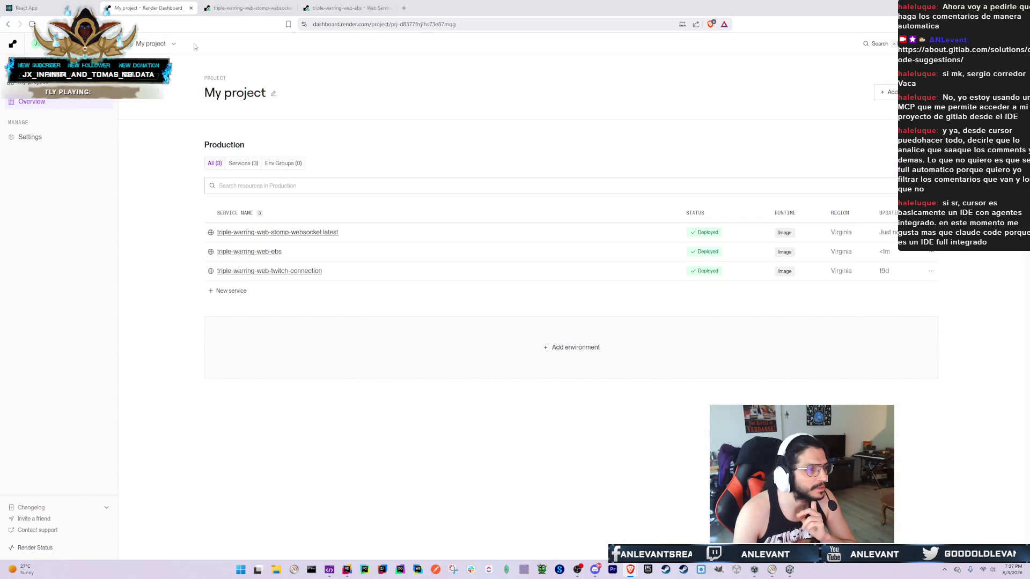
pyautogui.click(60, 3)
pyautogui.click(480, 204)
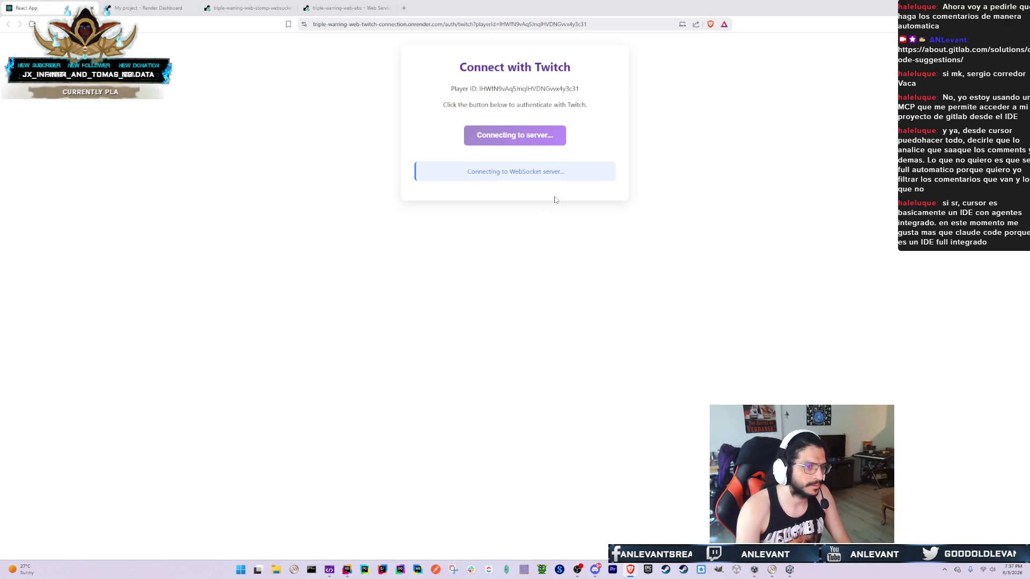
# Inspect the stomp request in DevTools' Network tab, revealing it targets ws://localhost:8080/stomp.
pyautogui.press('F12')
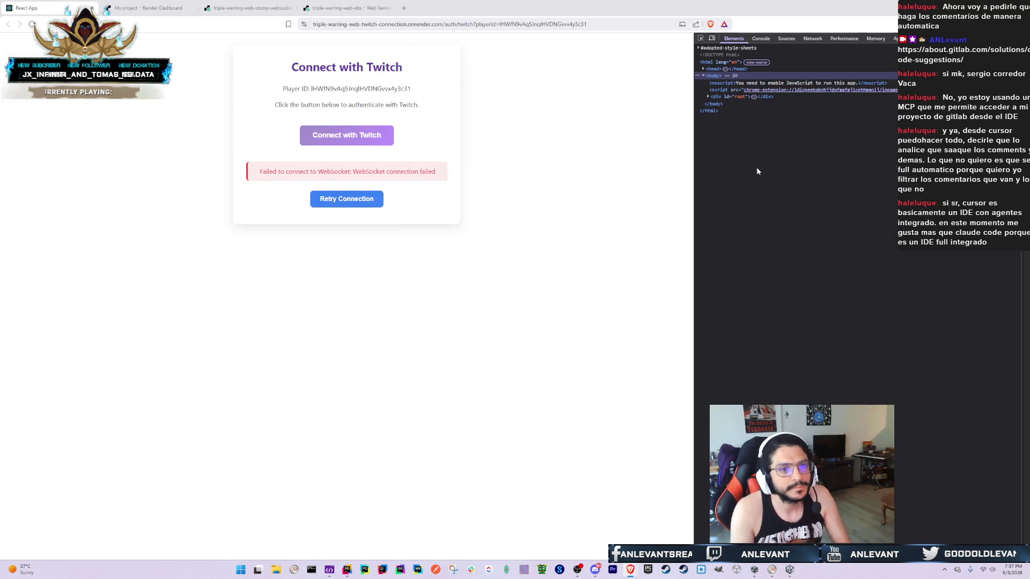
pyautogui.click(546, 283)
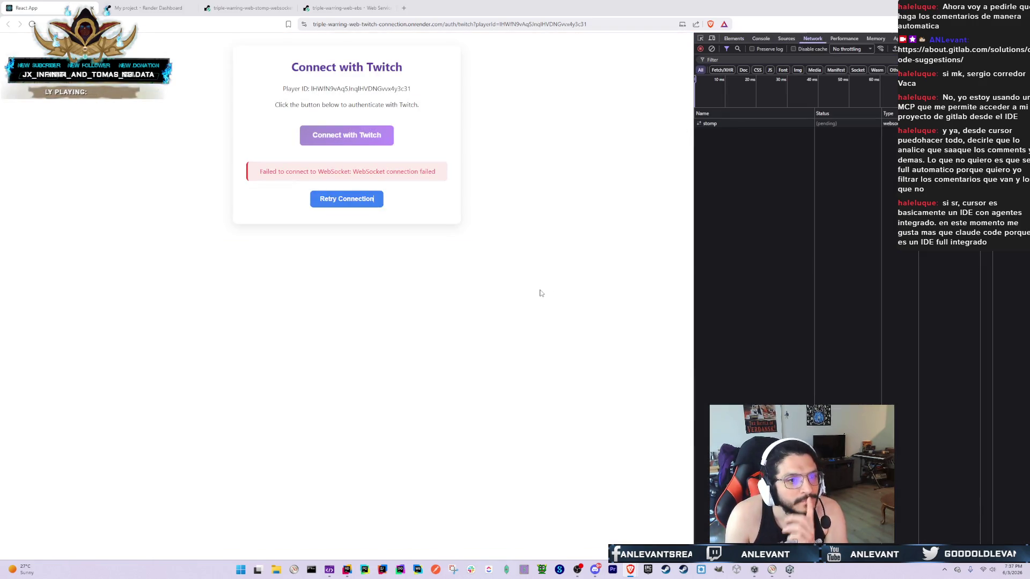
pyautogui.press('F5')
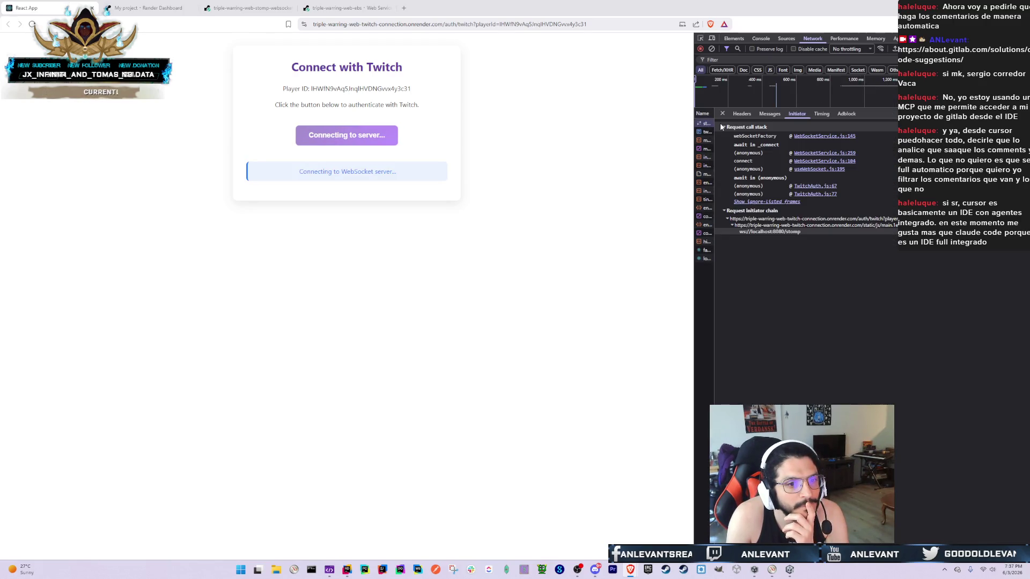
pyautogui.click(720, 123)
pyautogui.click(744, 115)
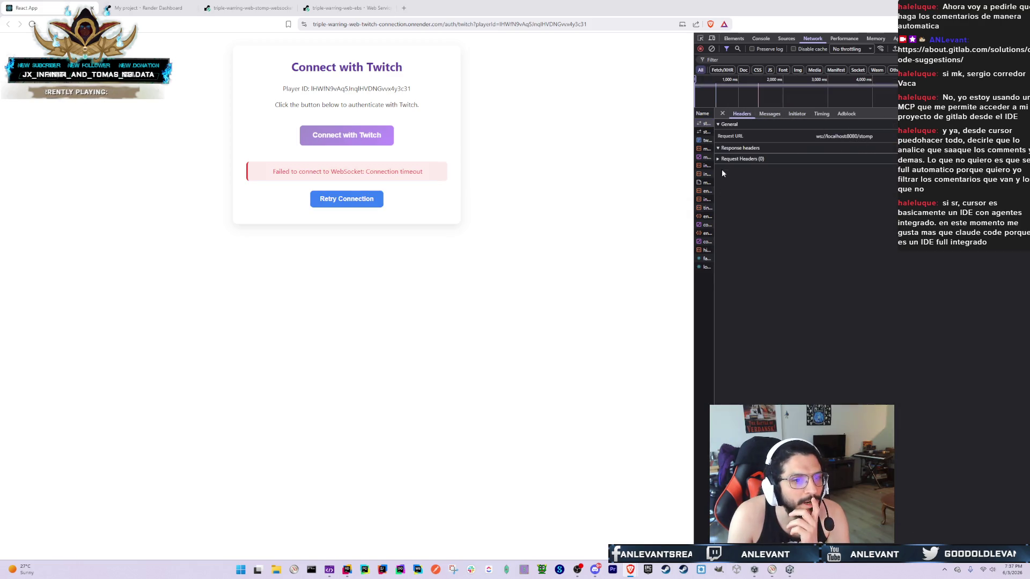
pyautogui.moveTo(714, 174); pyautogui.dragTo(835, 174)
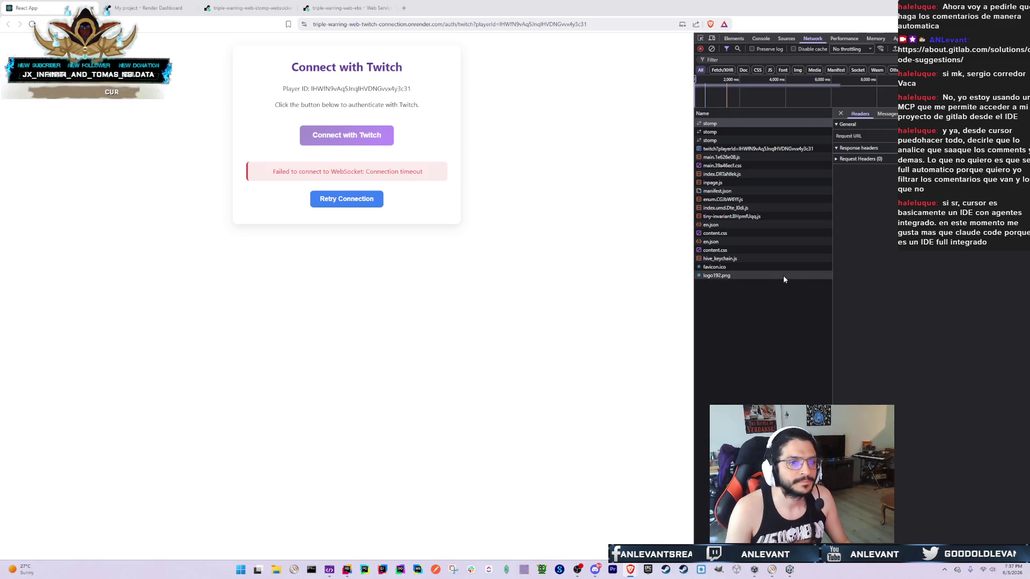
pyautogui.hotkey('alt', 'Tab')
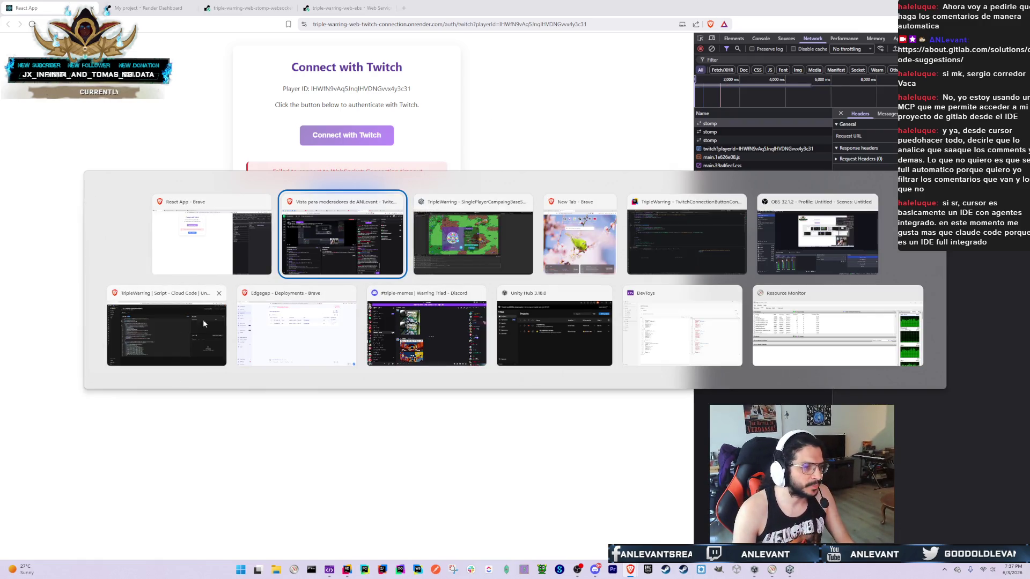
# Exit play mode in the Unity editor to stop the running card game.
pyautogui.click(738, 231)
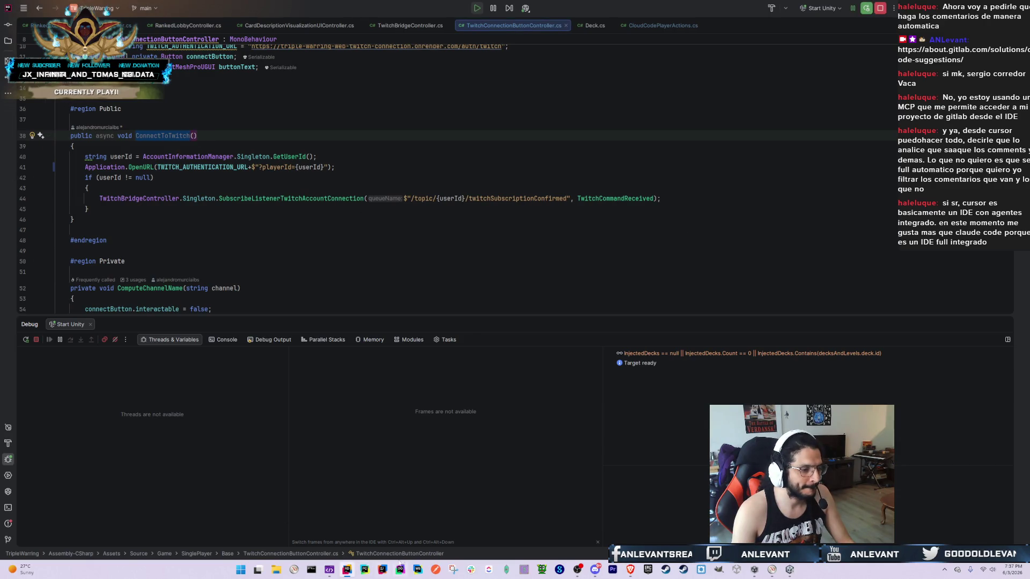
pyautogui.click(789, 570)
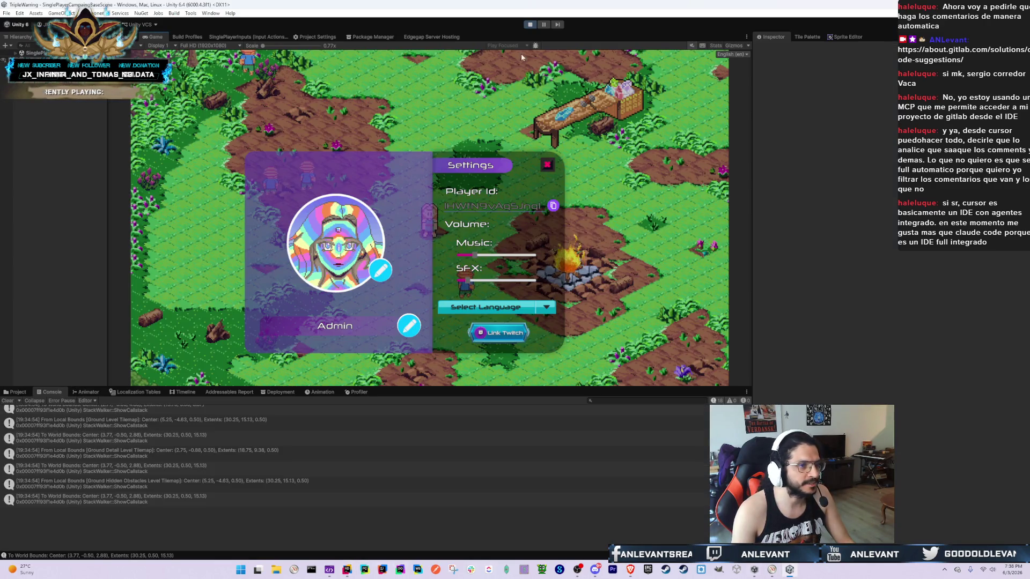
pyautogui.click(530, 24)
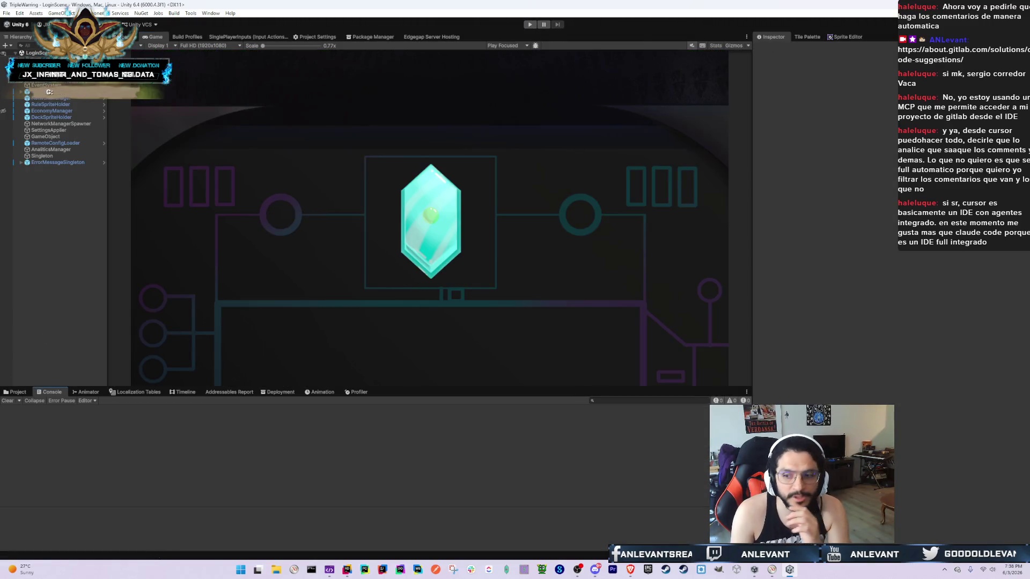
# Return to Rider with TwitchConnectionButtonController.cs open at ConnectToTwitch near line 50.
pyautogui.hotkey('alt', 'Tab')
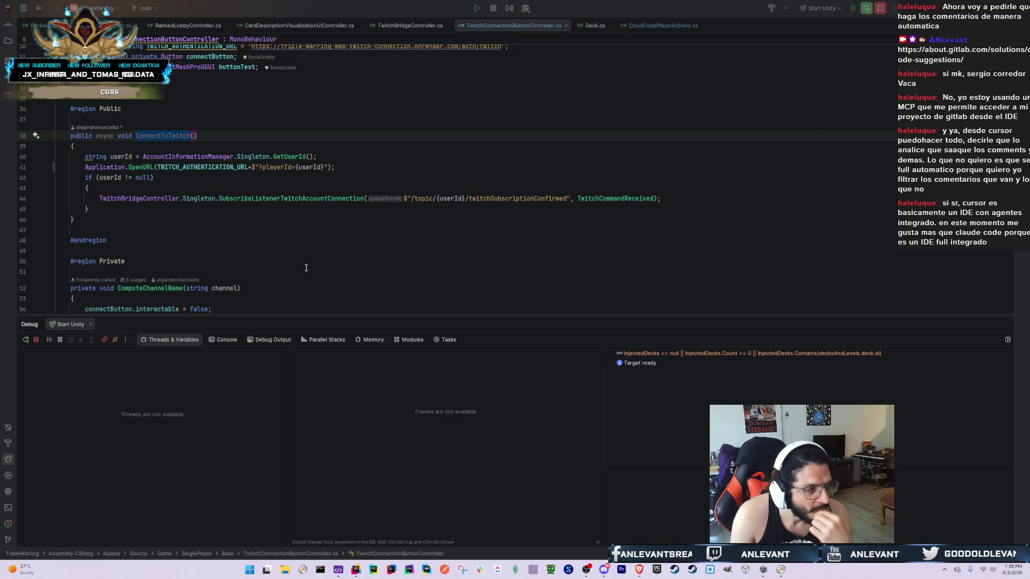
pyautogui.click(344, 262)
pyautogui.hotkey('alt', 'Tab')
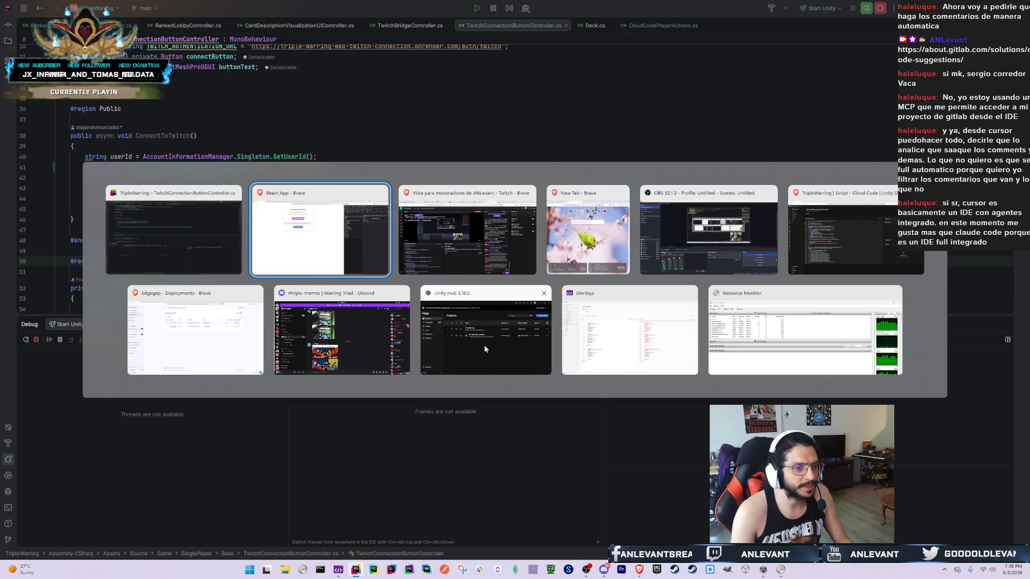
pyautogui.press('Escape')
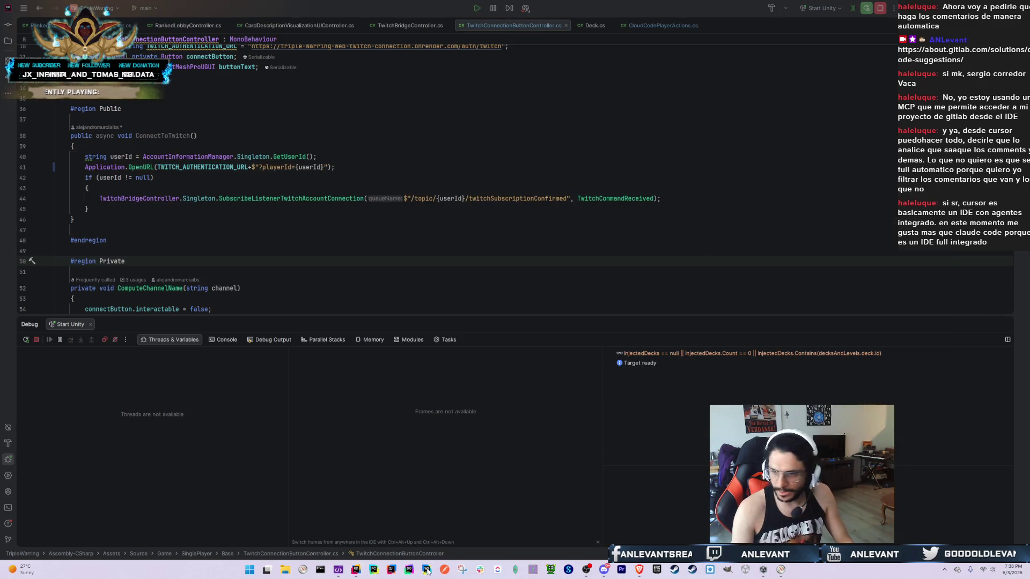